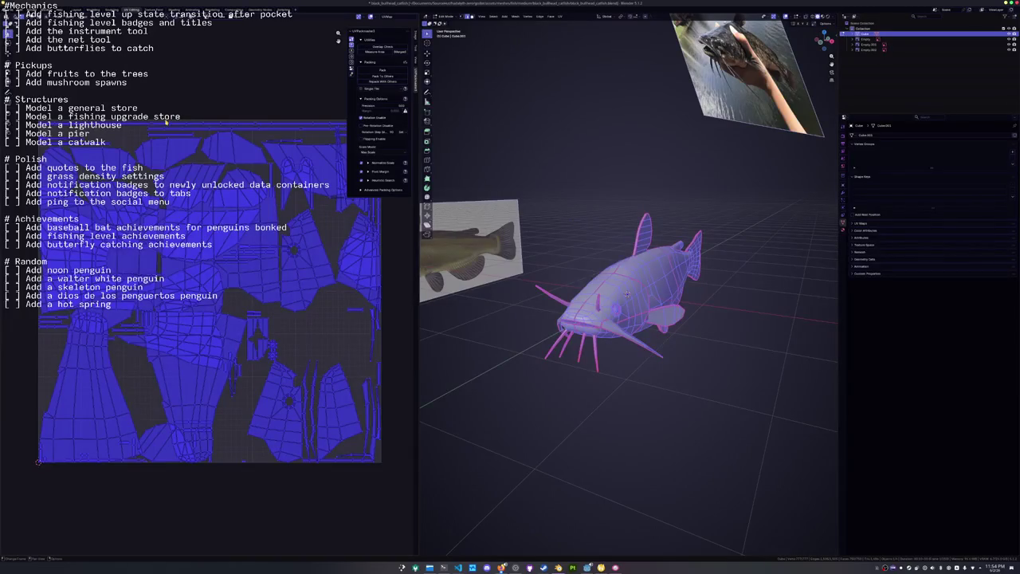
Pack the catfish's UV islands tightly with UVPackmaster and return to object mode.
click(382, 73)
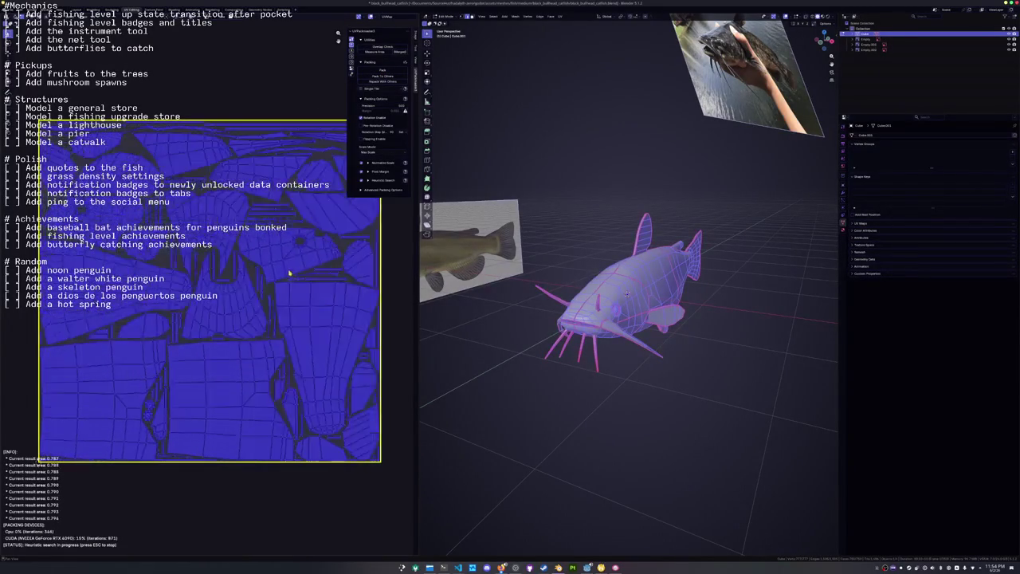
key(Escape)
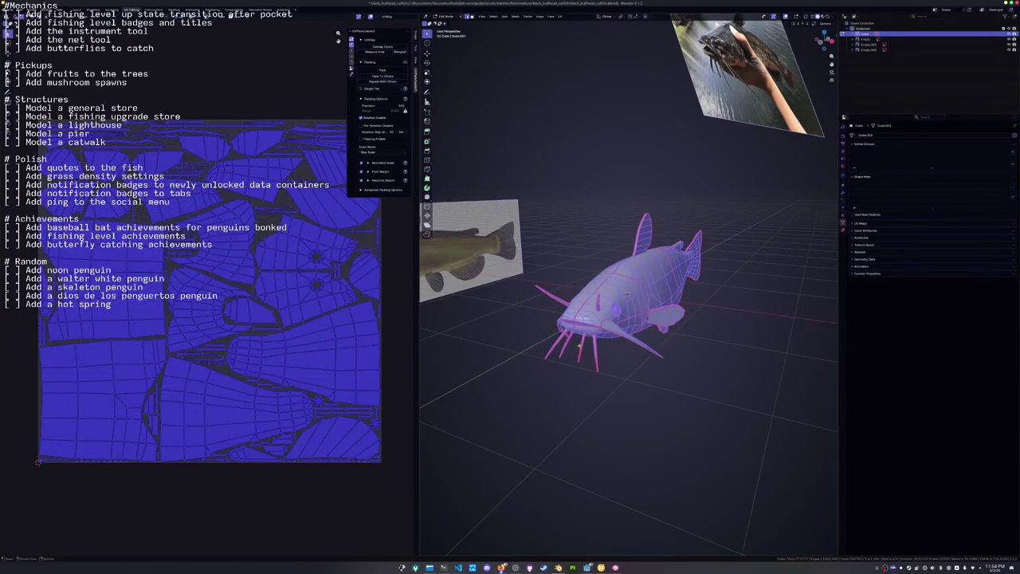
key(Tab)
key(F2)
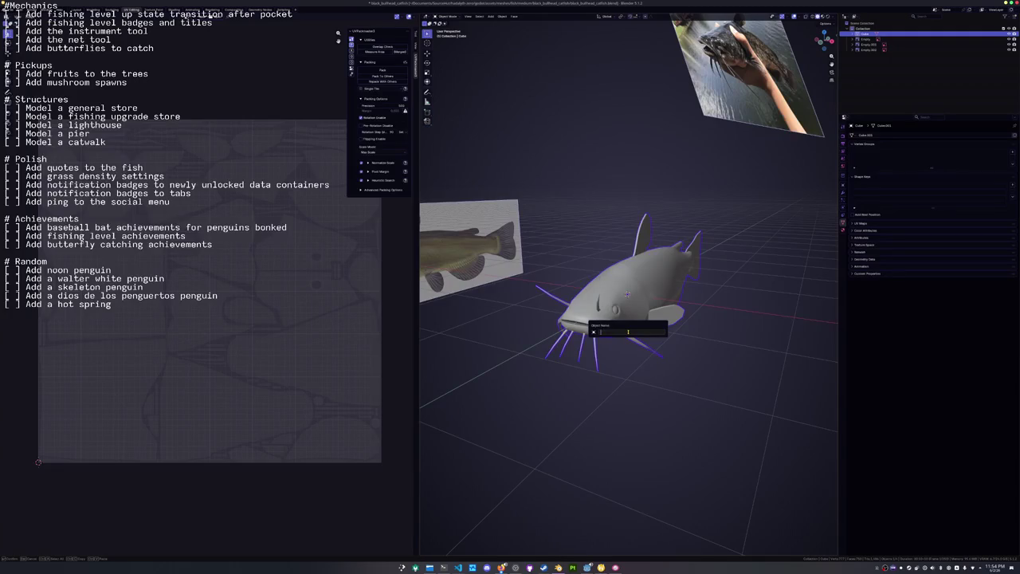
Rename the fish object and its mesh data to black_bullhead_catfish.
key(Return)
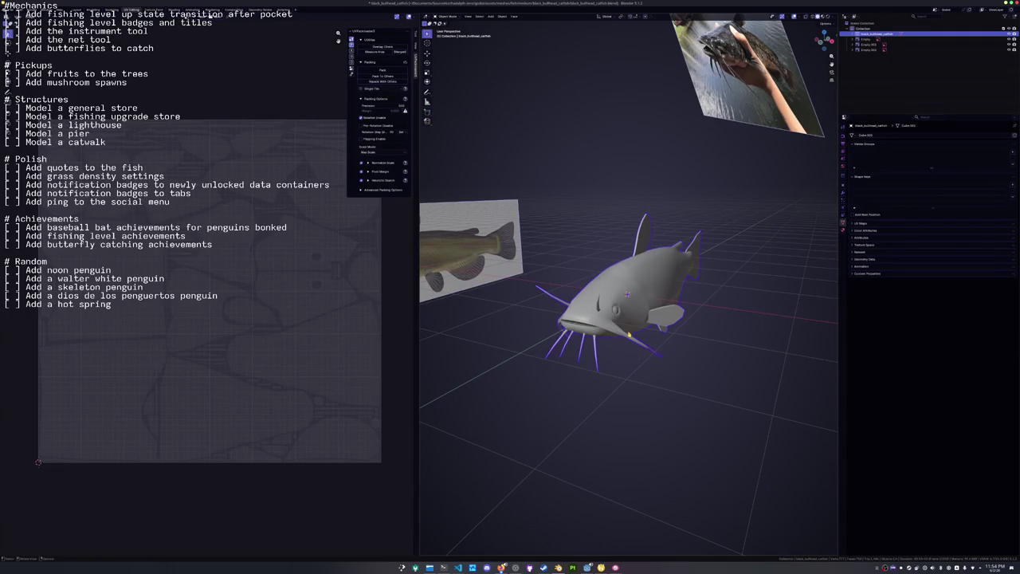
double_click(865, 135)
text(black_bullhead_catfish)
key(Return)
Add a colour attribute to the fish and create a new material for it.
click(865, 230)
click(1011, 241)
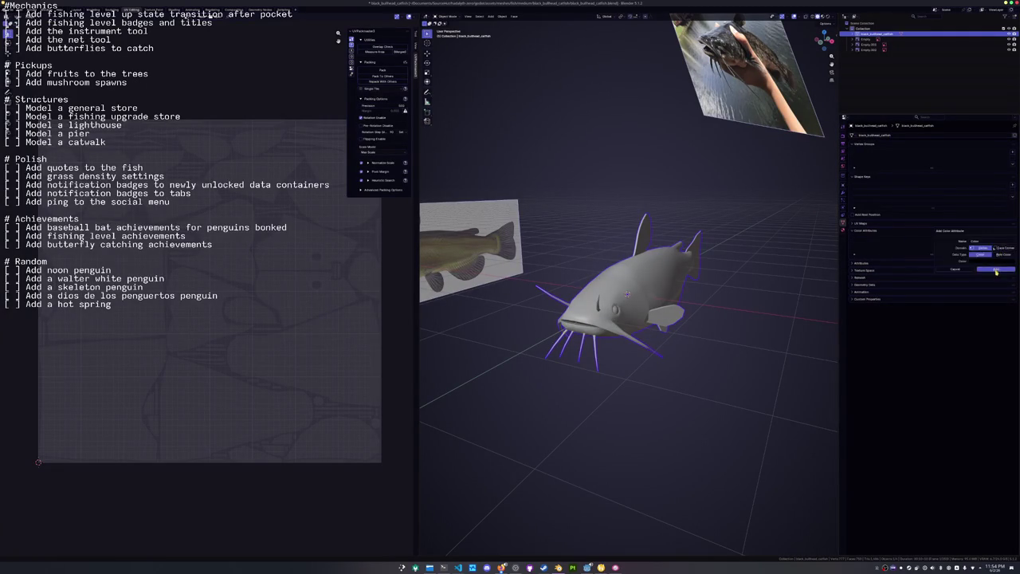
click(995, 271)
click(843, 231)
click(895, 161)
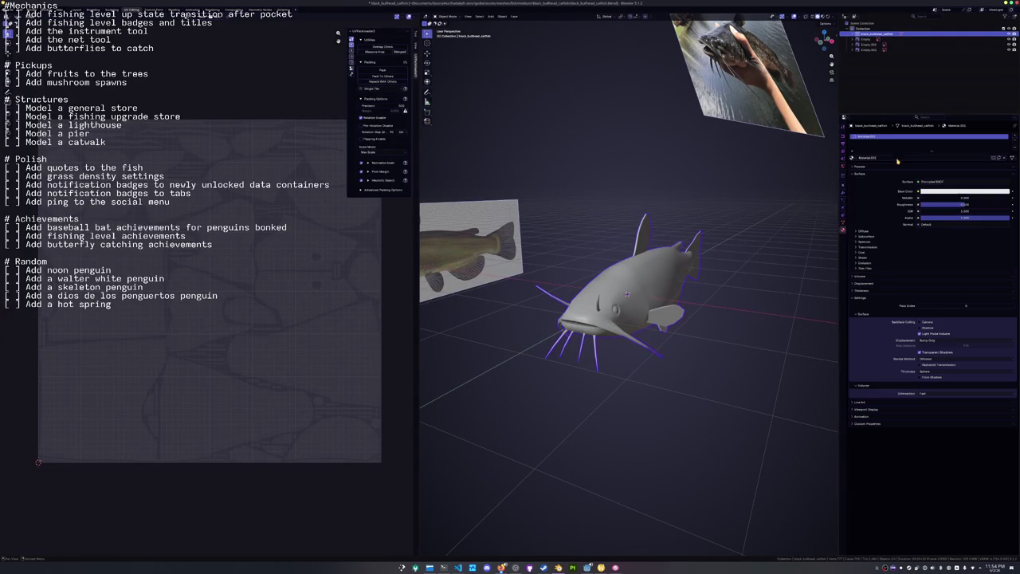
Save, then scale the fish to about half size and apply the scale so it reads 1.000.
key(ctrl+s)
key(ctrl+a)
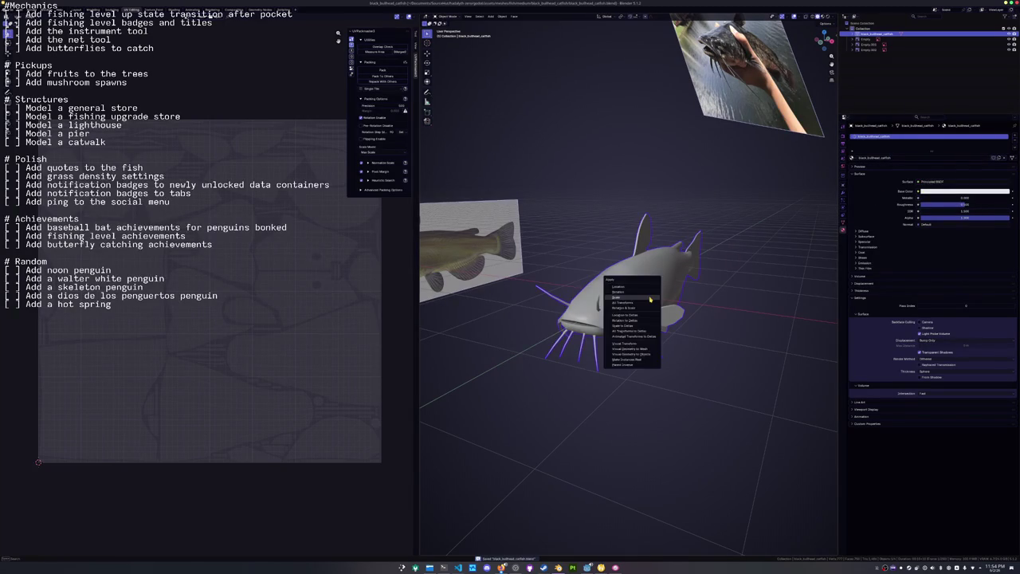
click(627, 294)
key(n)
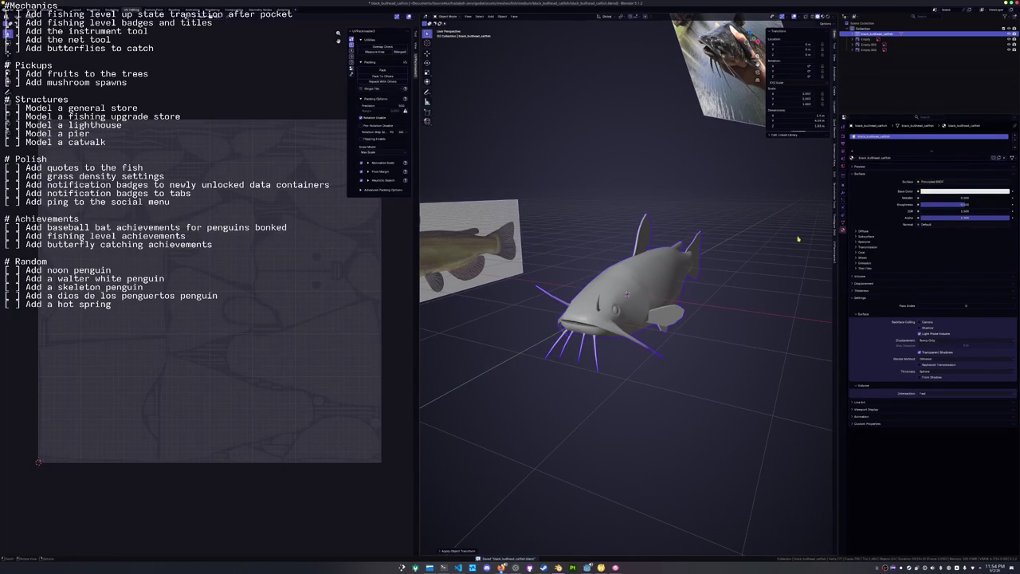
key(s)
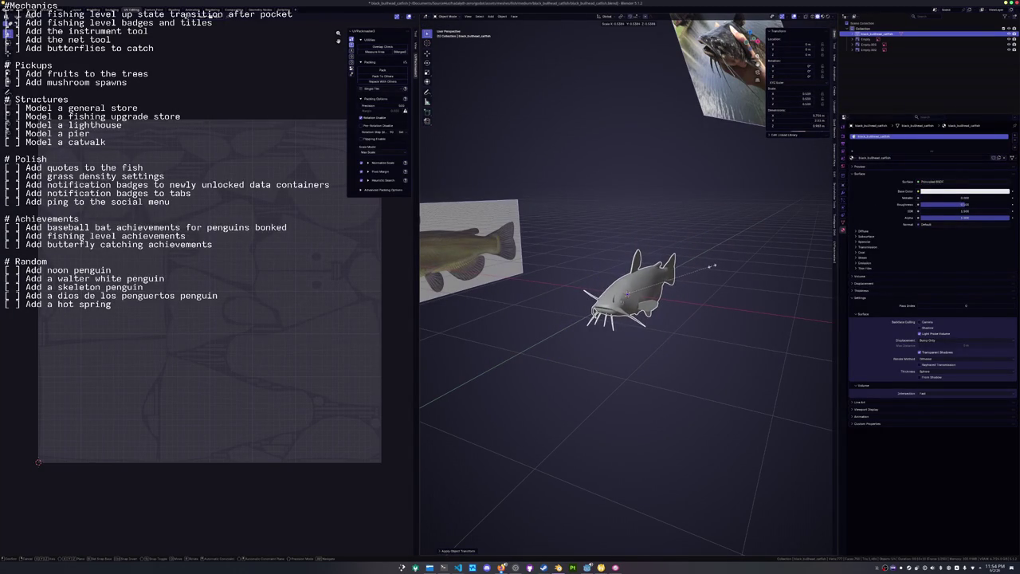
click(710, 266)
key(ctrl+a)
click(710, 268)
key(ctrl+a)
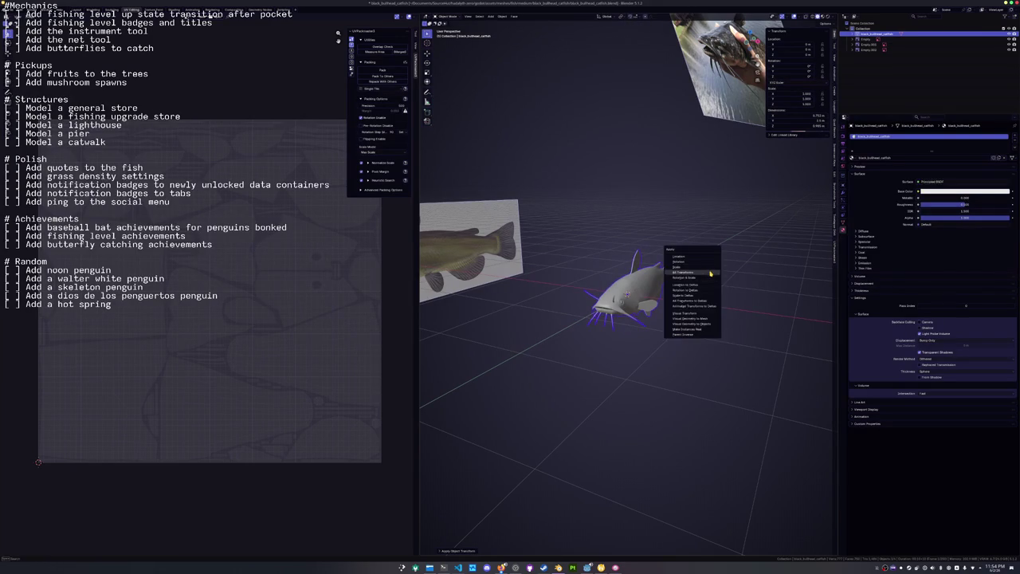
click(711, 275)
Move the fish along Y, apply all transforms, and switch to the Shading workspace.
middle_drag(710, 276, 653, 296)
key(g)
key(y)
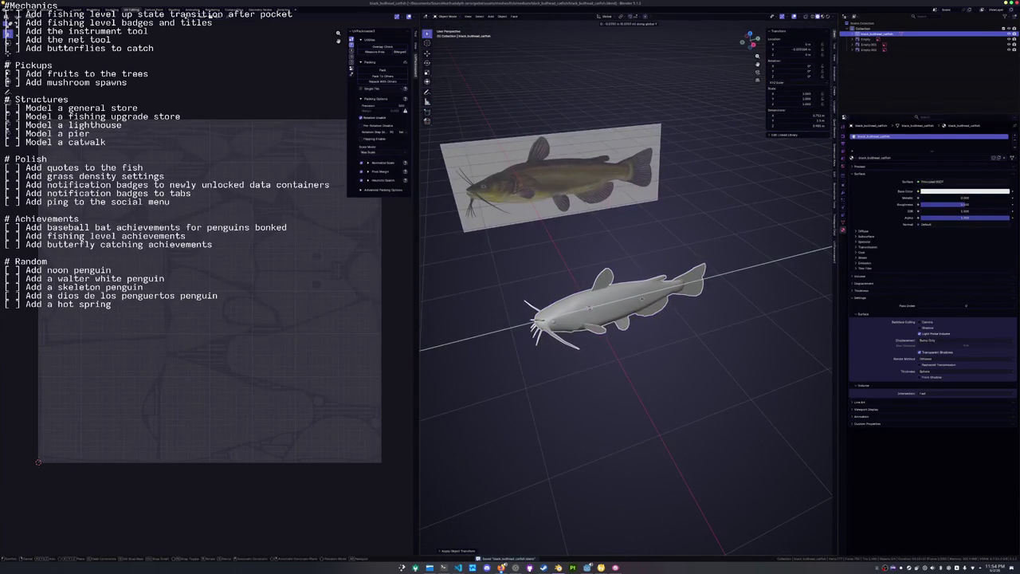
click(640, 300)
key(ctrl+a)
click(640, 301)
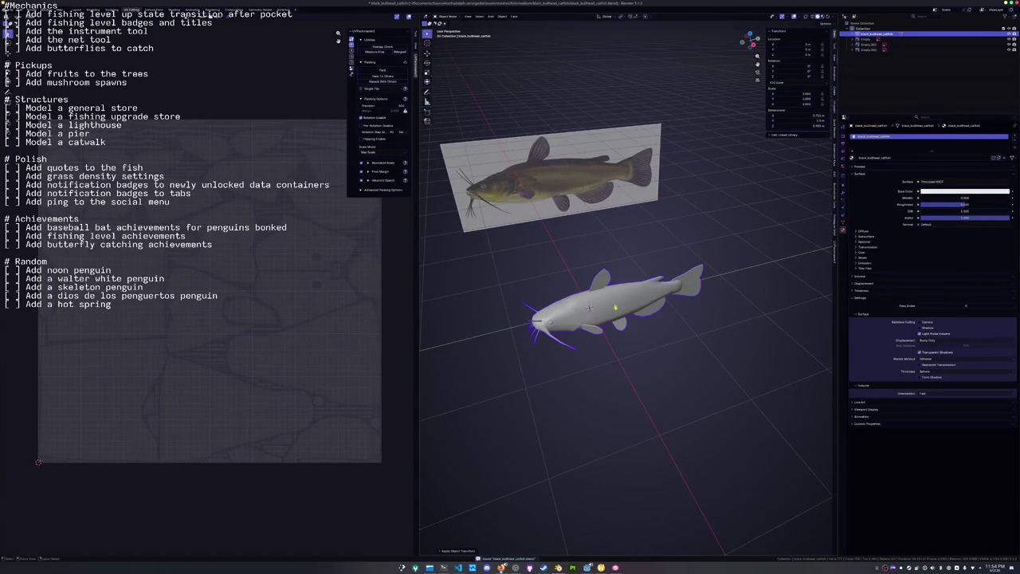
click(172, 11)
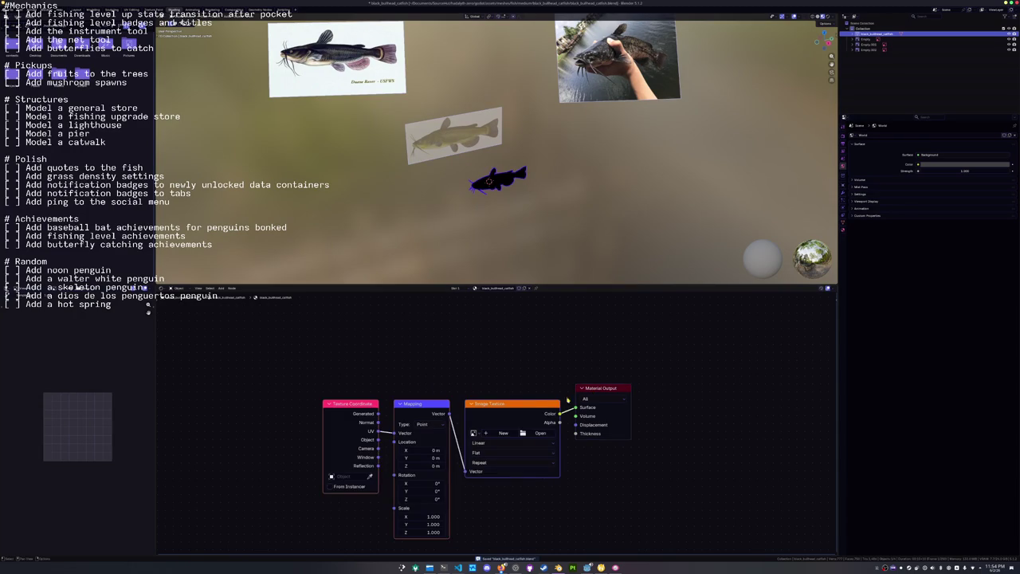
Delete the default shader nodes and add a Color Attribute node.
drag(404, 359, 512, 453)
key(x)
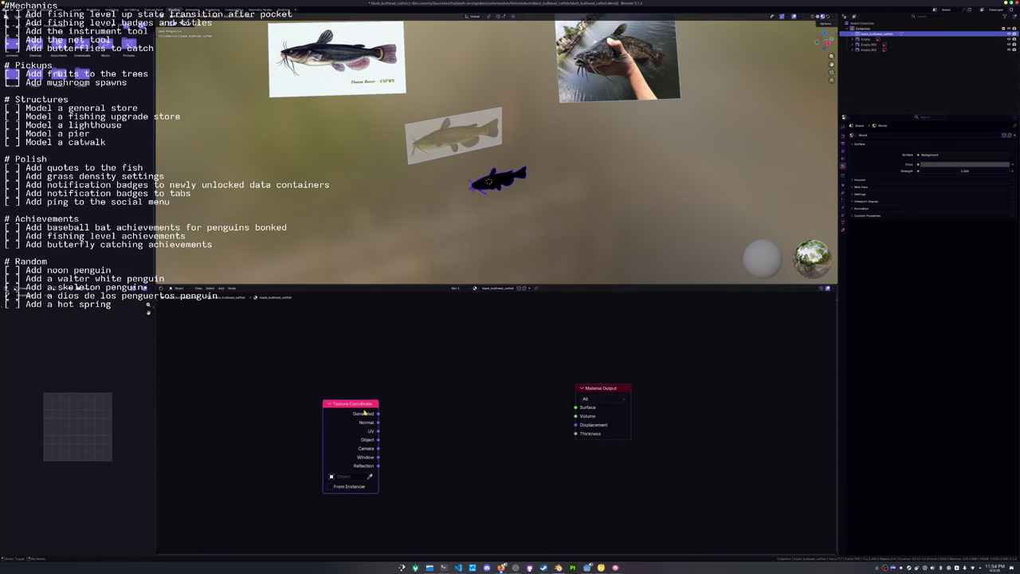
drag(378, 413, 444, 412)
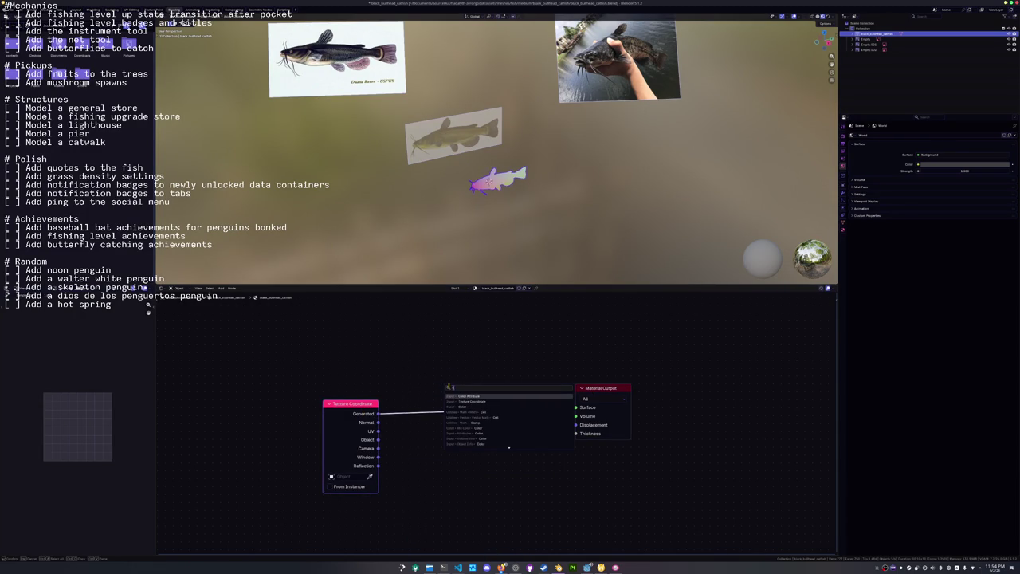
text(value)
key(Return)
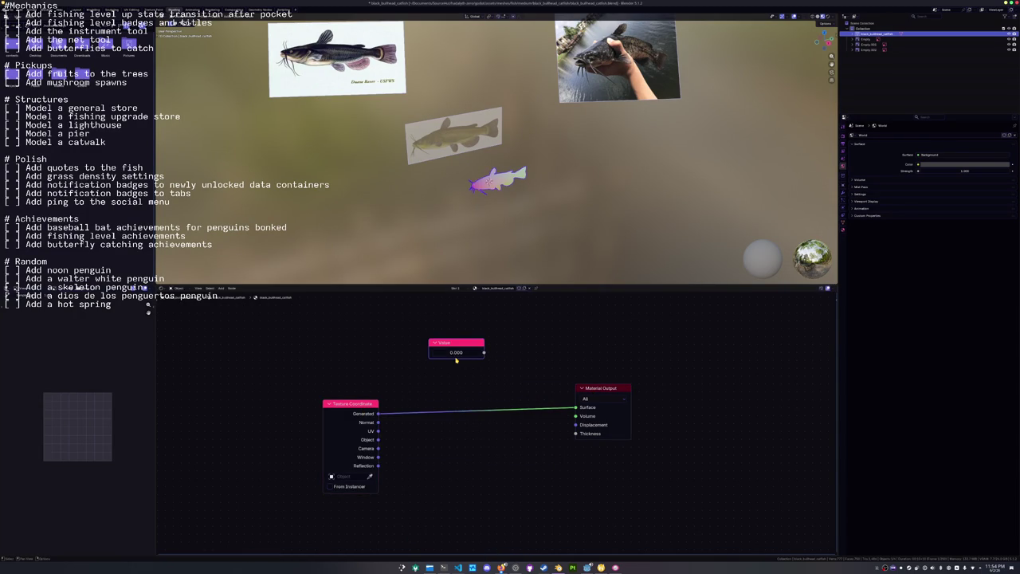
key(Escape)
key(shift+a)
text(c)
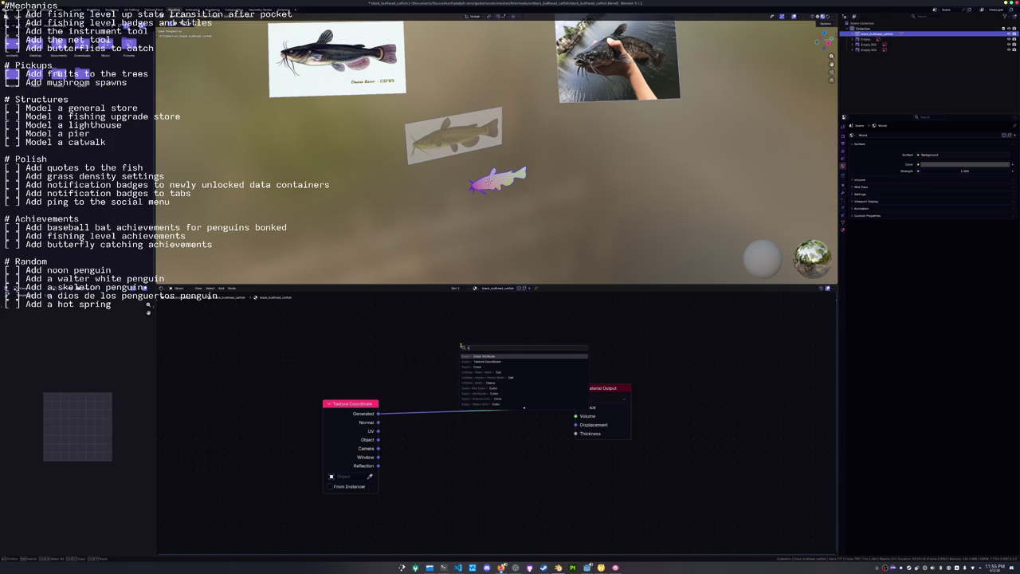
click(484, 357)
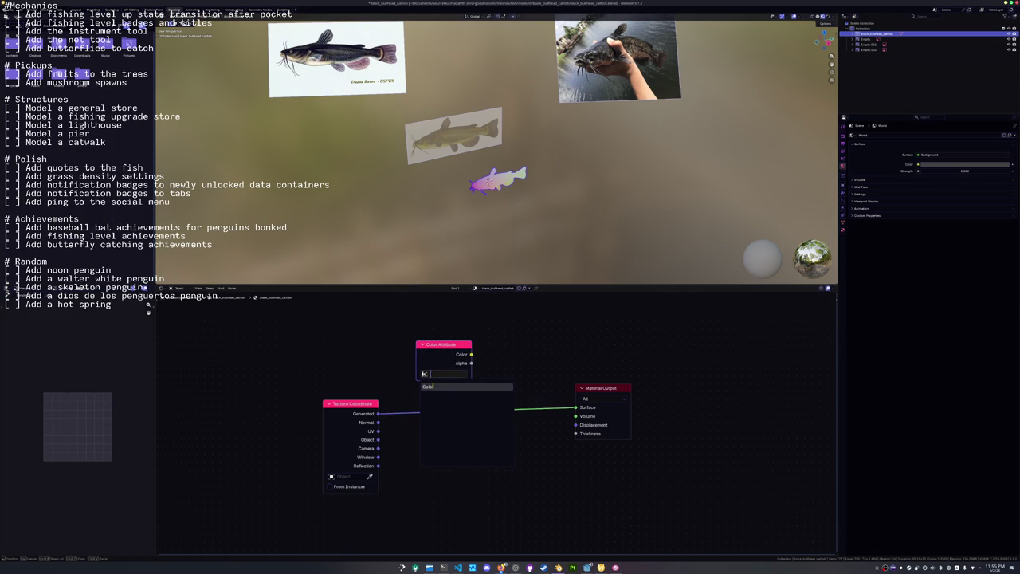
Set the render Bake target to Active Color Attribute.
click(843, 136)
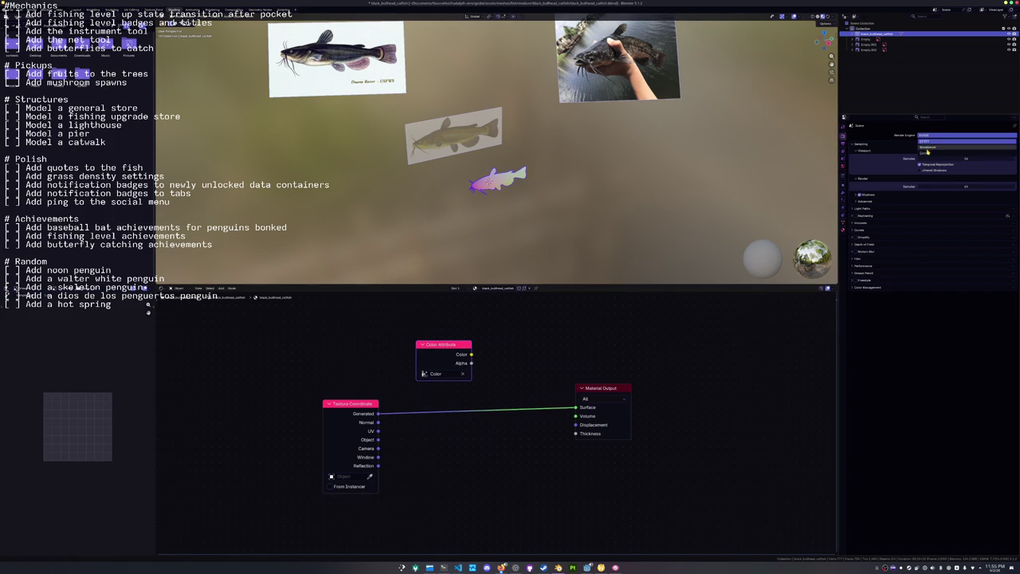
click(859, 316)
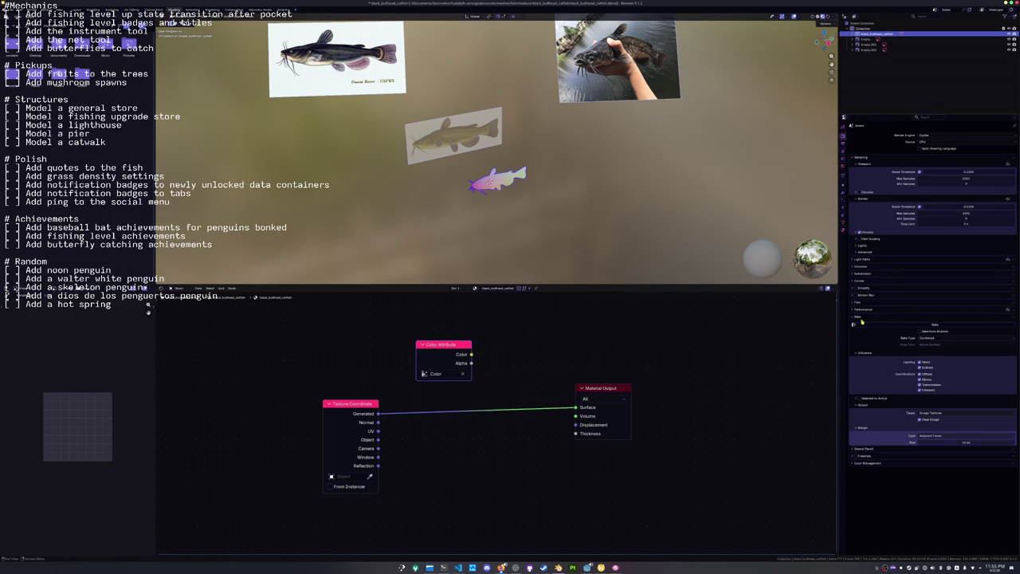
click(936, 412)
click(929, 423)
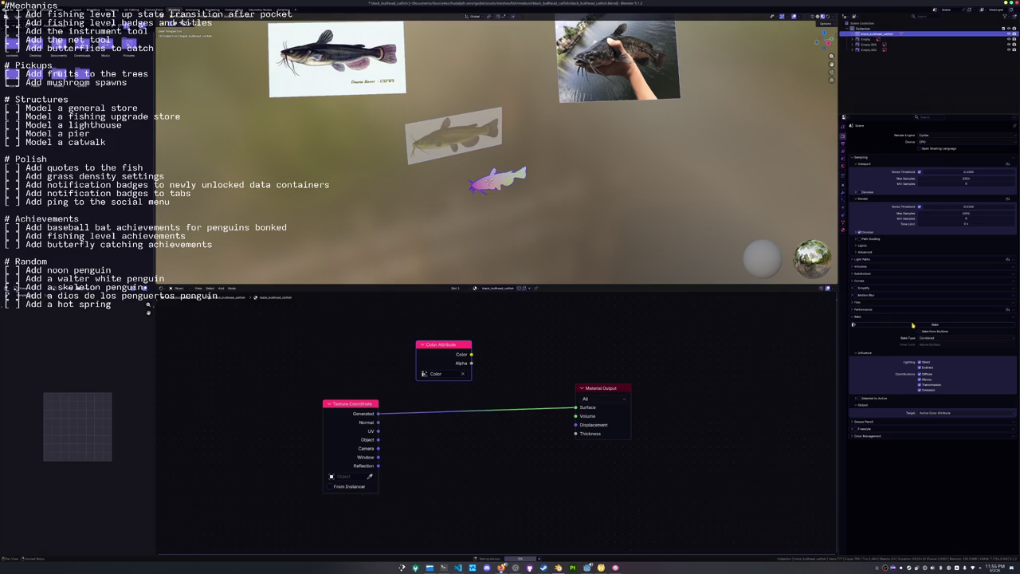
Link the Color Attribute colour into the material's Surface input.
ctrl+shift+click(439, 343)
scroll(484, 249, up, 3)
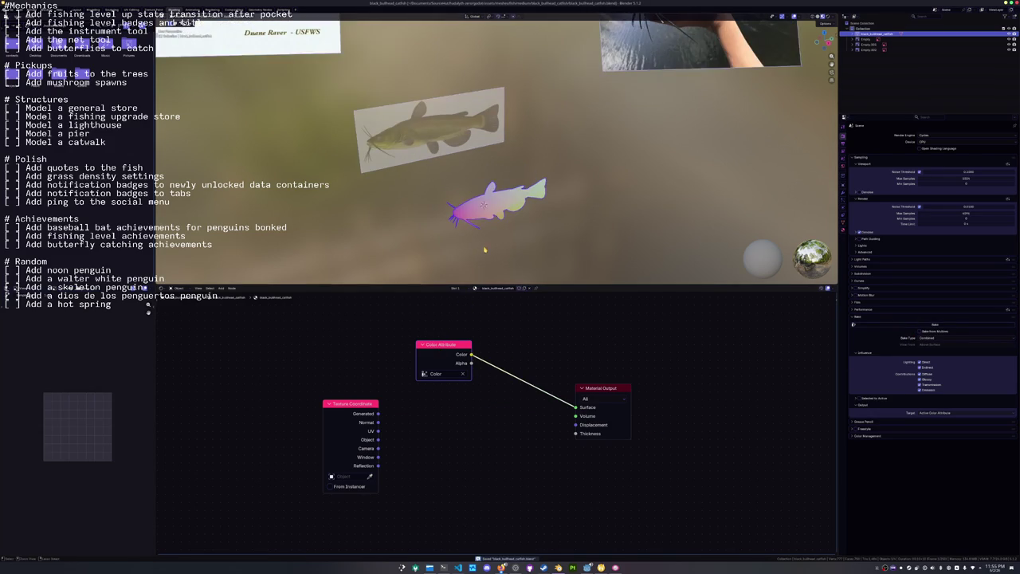
right_click(466, 239)
click(466, 239)
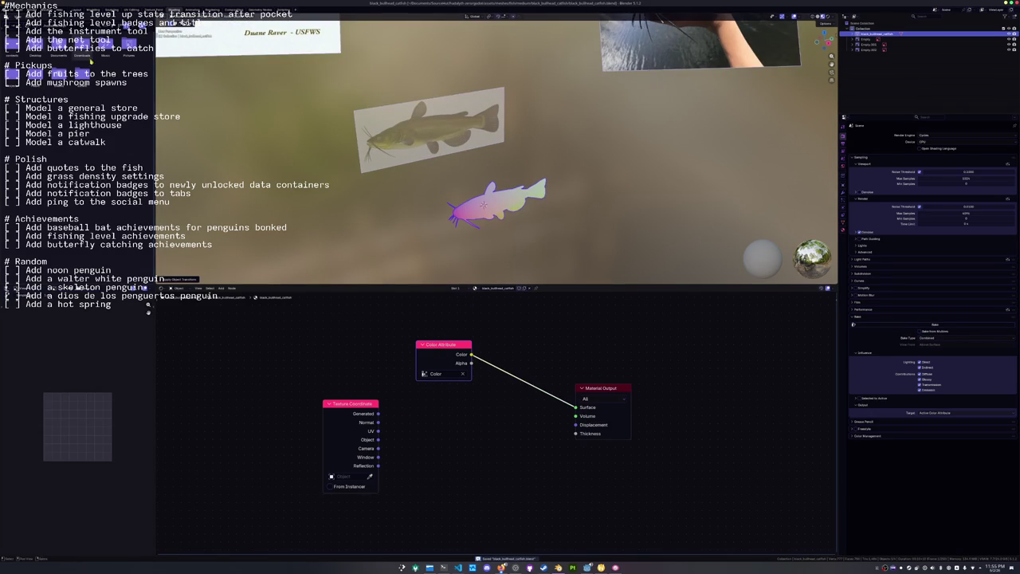
Start an FBX export and create a new folder for the exports.
click(16, 10)
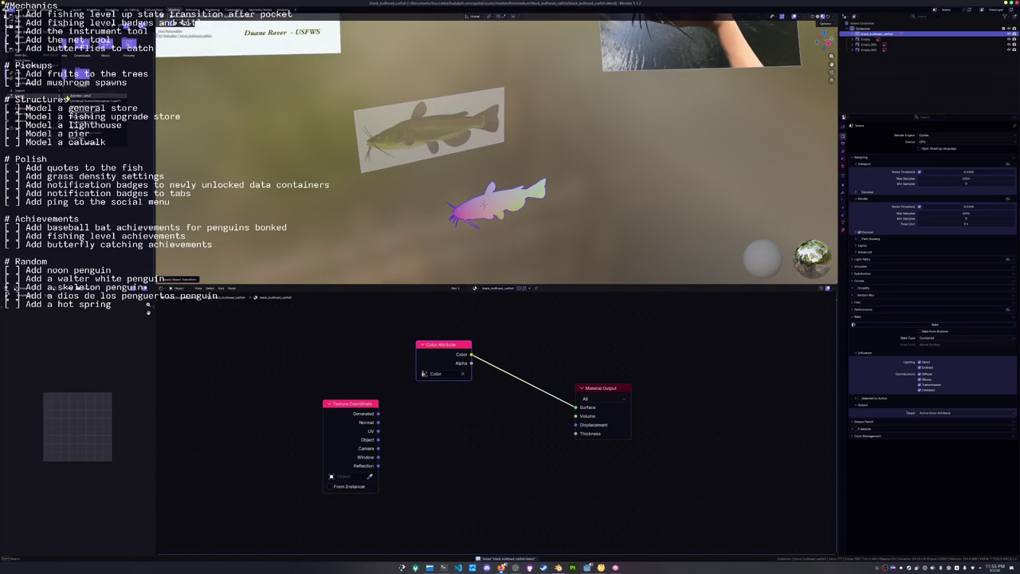
click(100, 137)
click(360, 28)
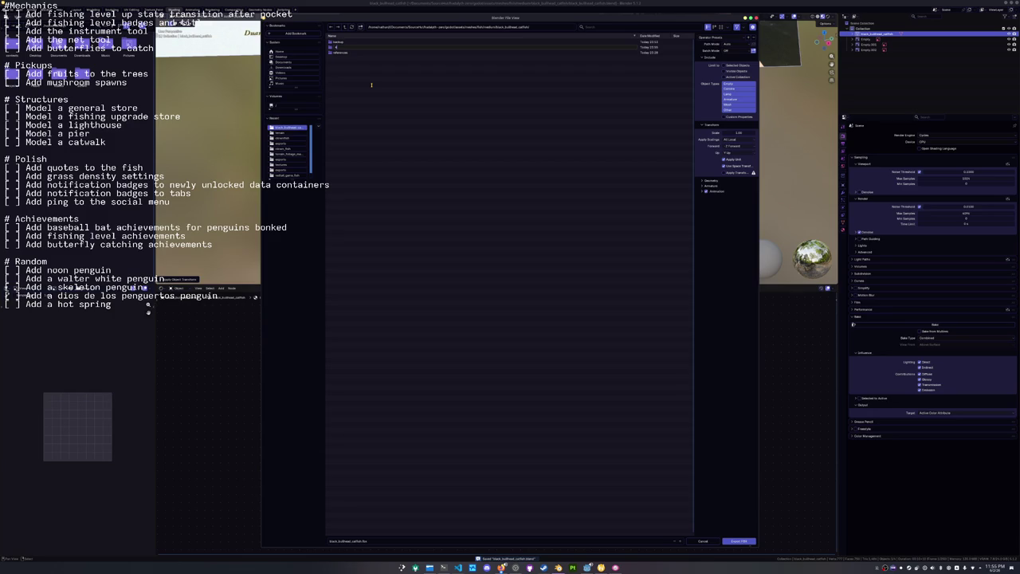
Export black_bullhead_catfish.fbx into the exports folder, then export it a second time.
double_click(396, 48)
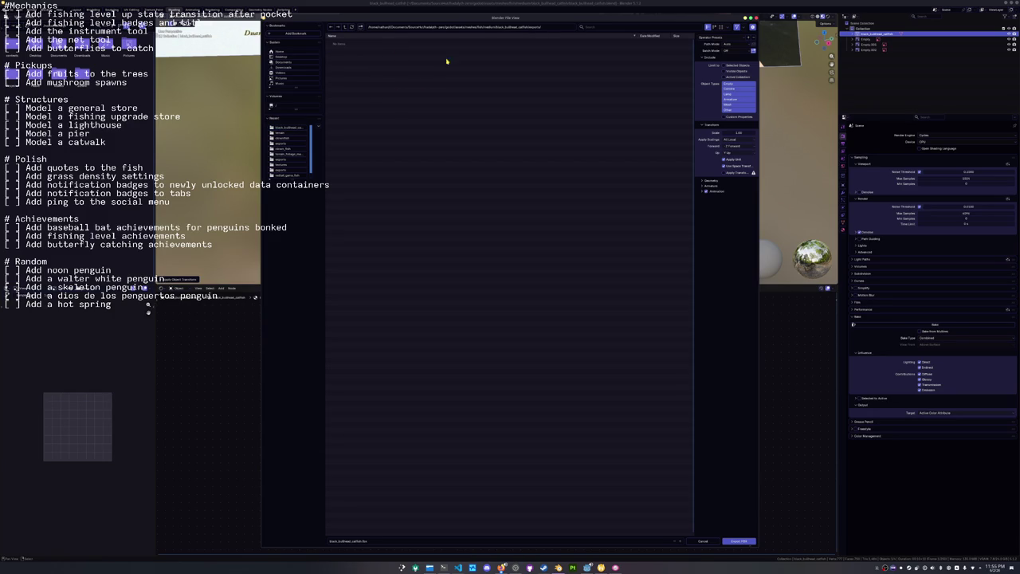
click(738, 541)
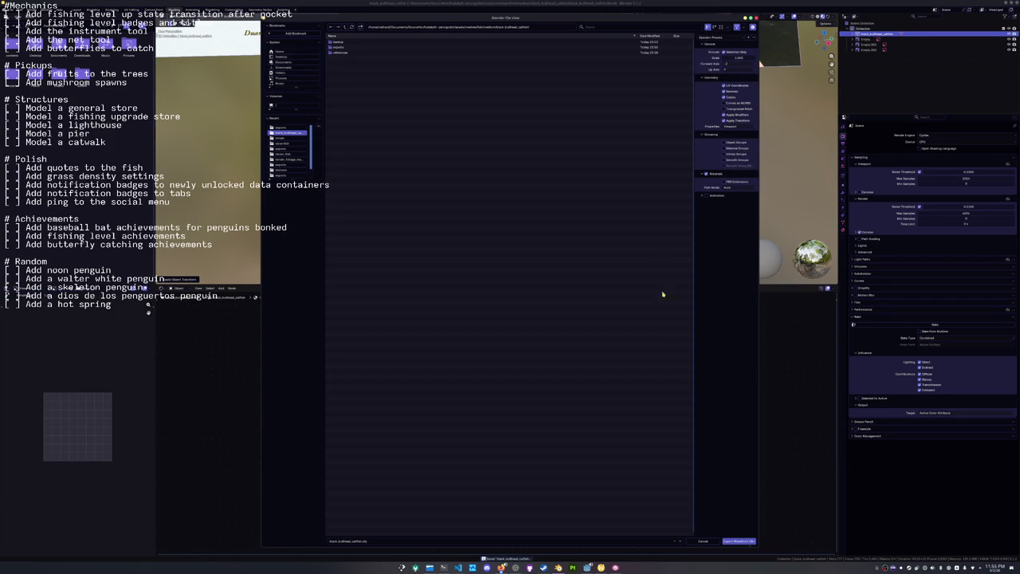
click(744, 541)
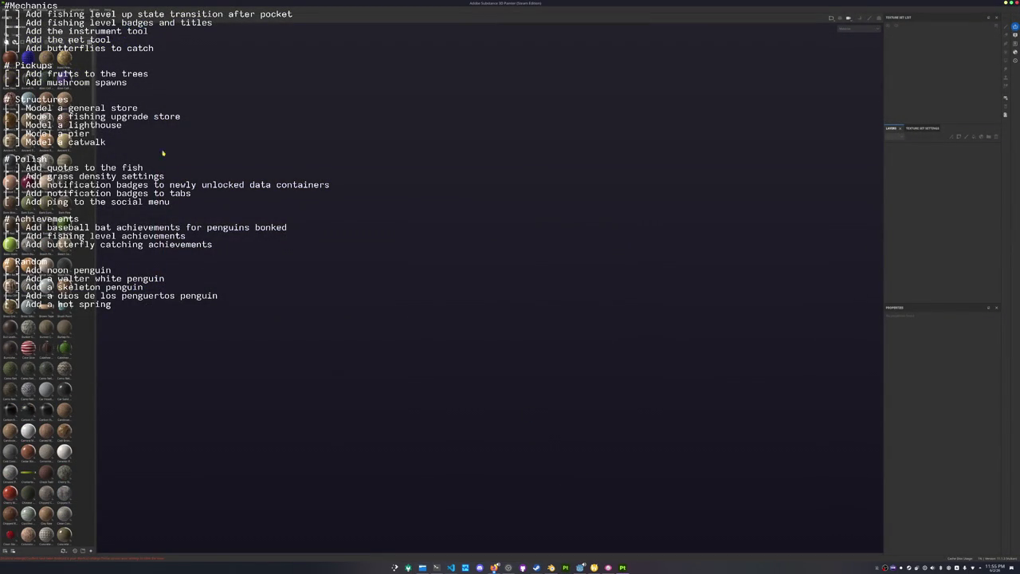
Start a new project and browse through Documents, Sourcefiles and fishdepth.zero for the mesh.
click(11, 11)
click(24, 22)
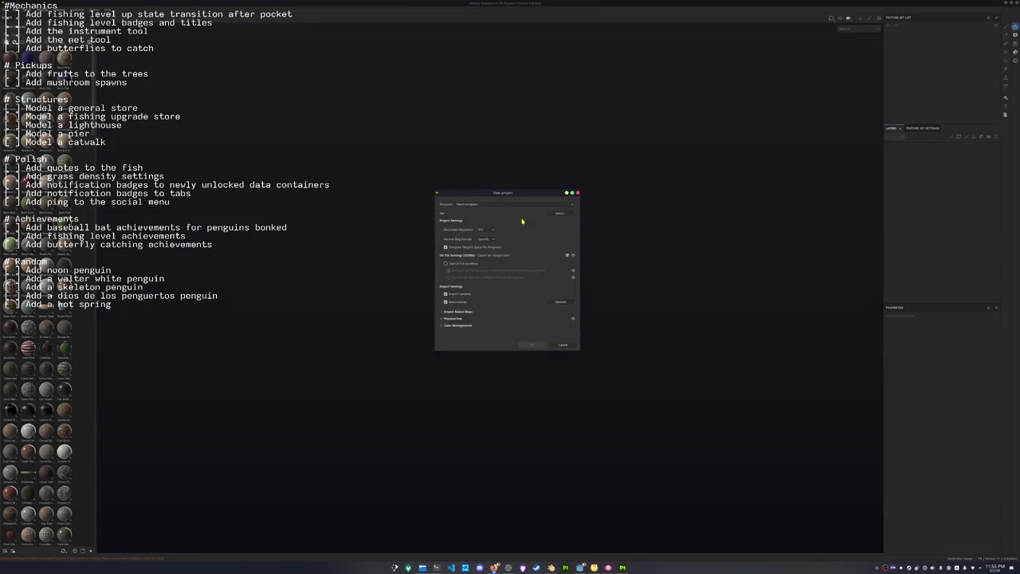
click(564, 215)
click(541, 216)
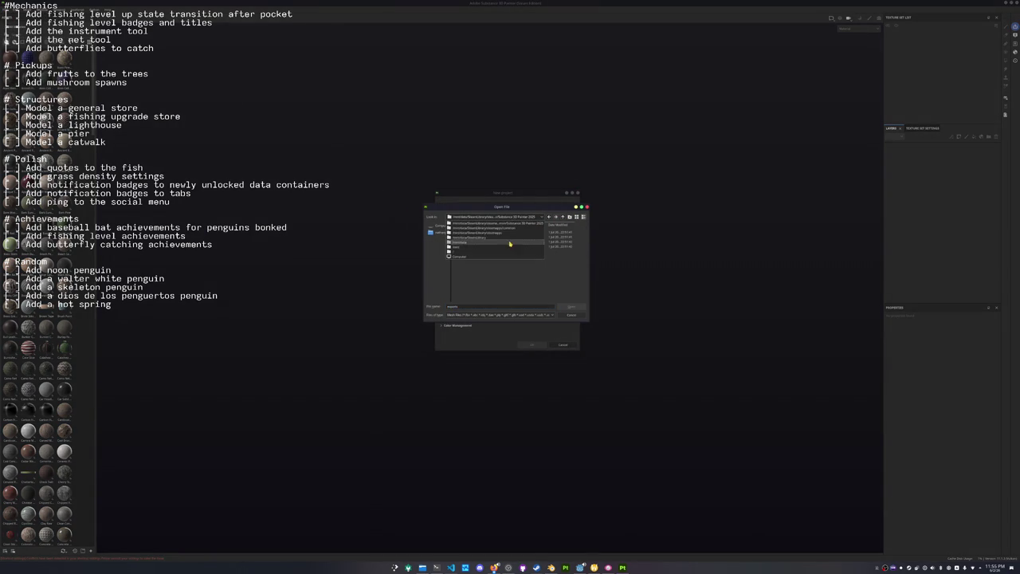
click(438, 232)
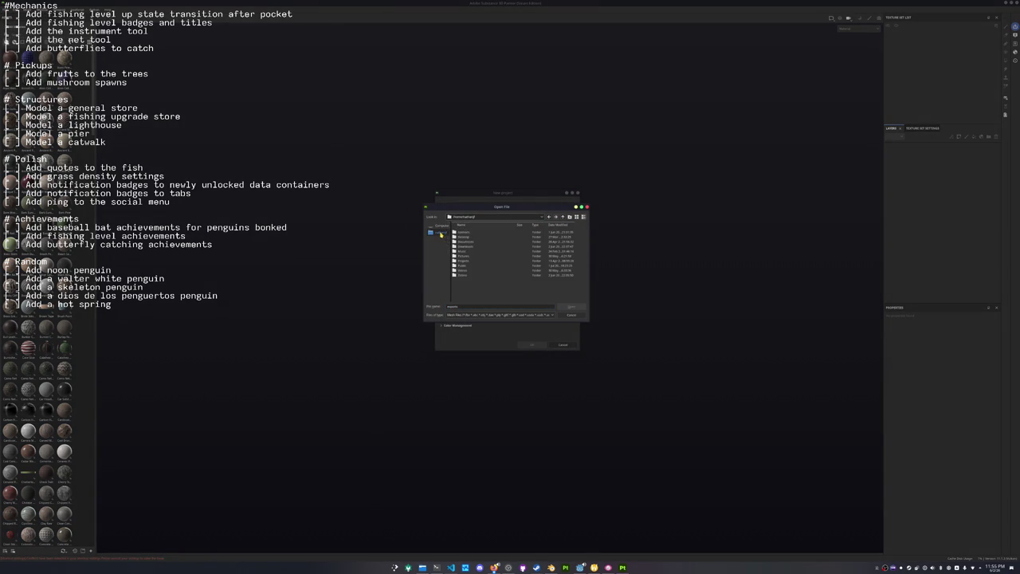
double_click(463, 241)
double_click(466, 266)
double_click(466, 255)
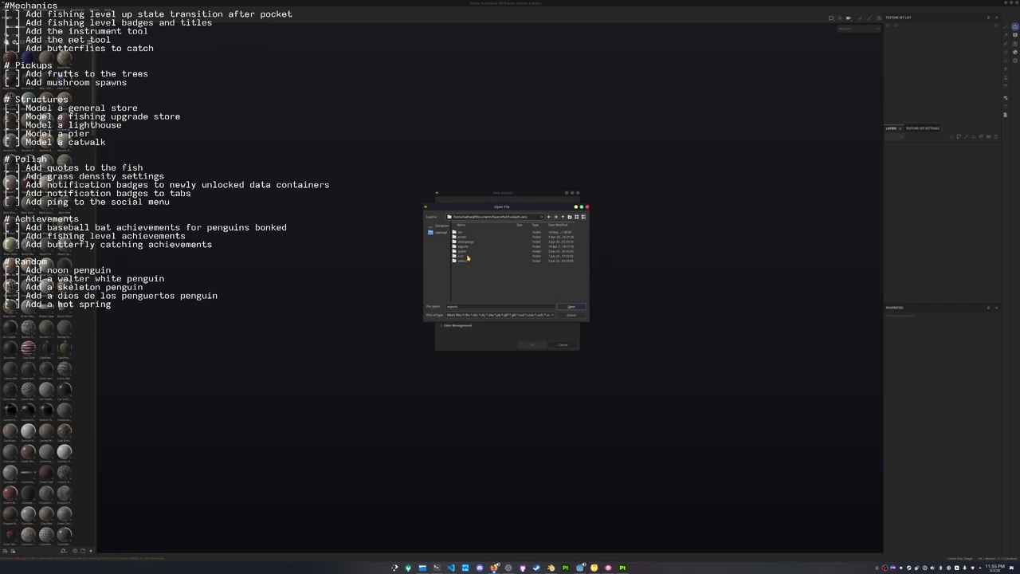
click(469, 252)
double_click(468, 252)
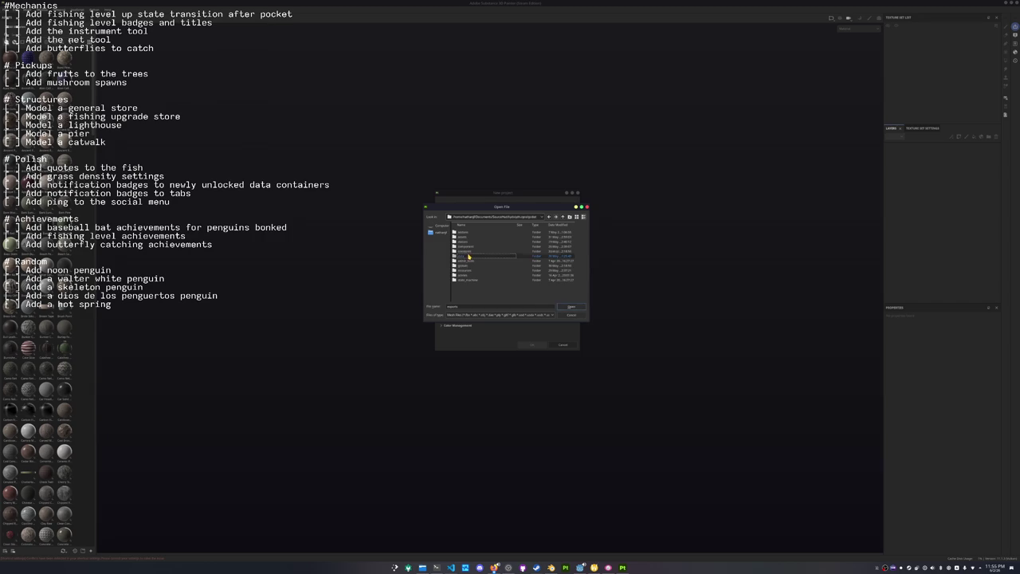
Navigate to black_bullhead_catfish/exports and choose the exported catfish .fbx file.
click(562, 217)
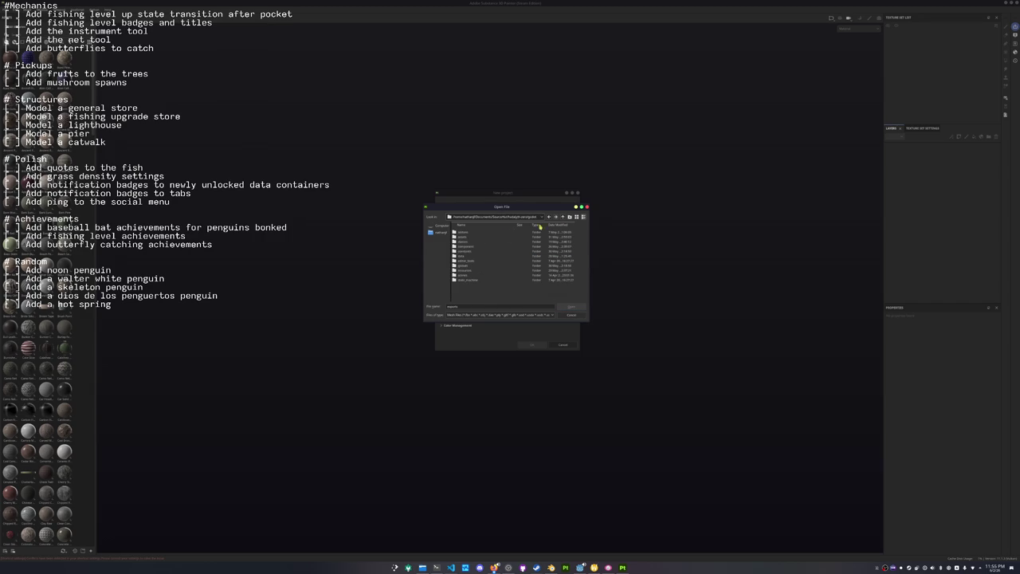
double_click(471, 237)
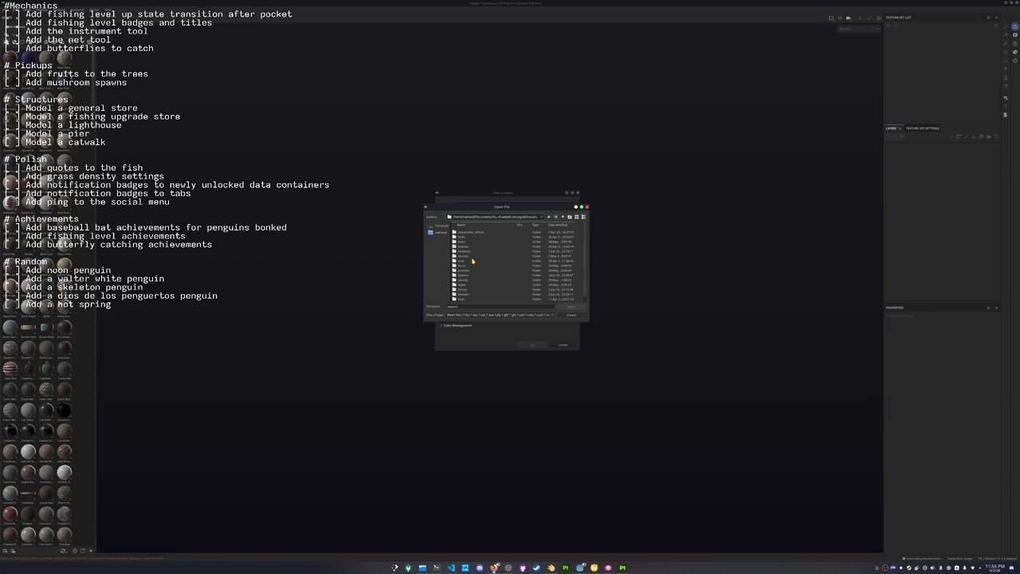
double_click(468, 256)
double_click(466, 237)
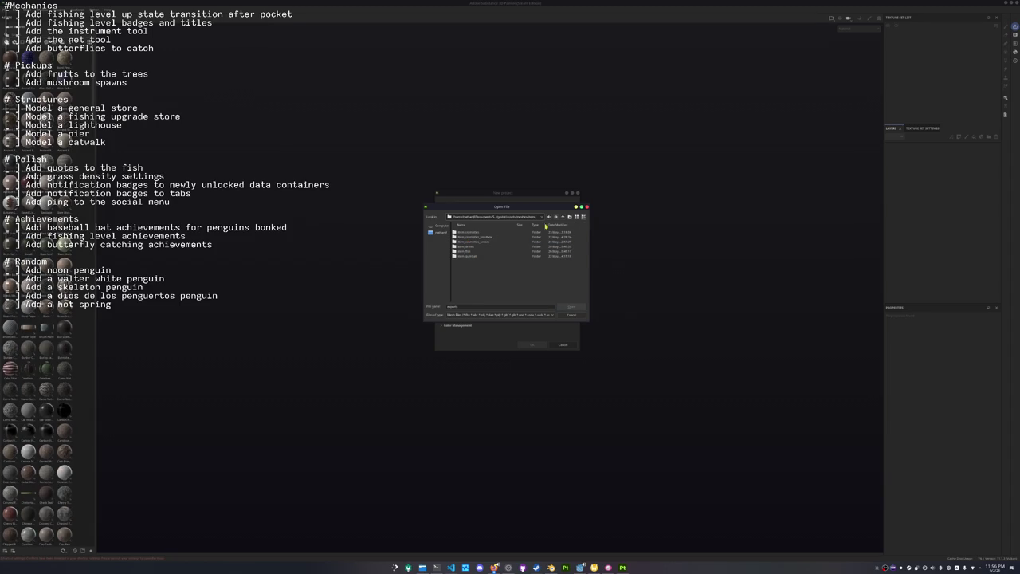
click(563, 217)
click(469, 238)
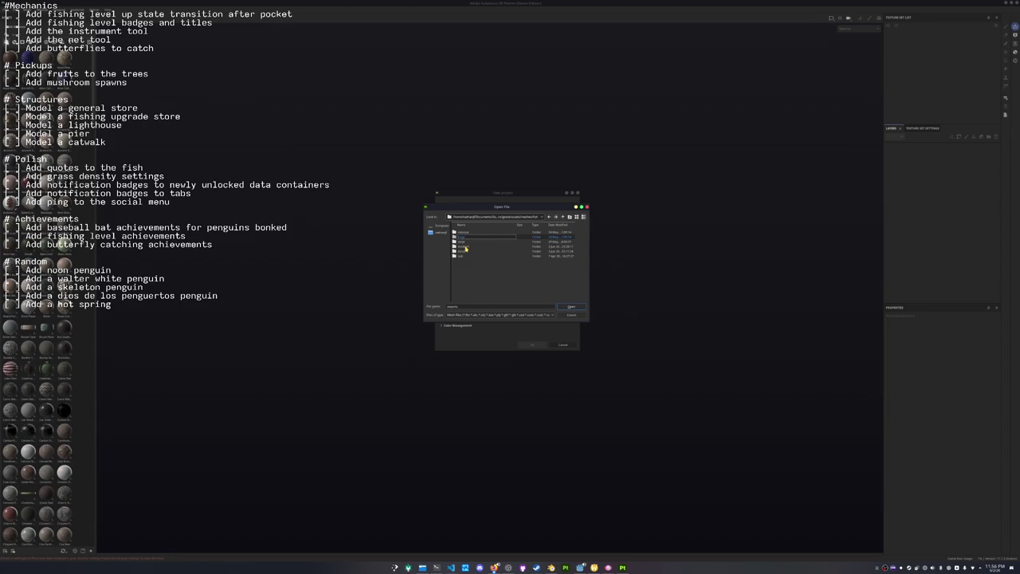
double_click(465, 249)
scroll(467, 279, down, 1)
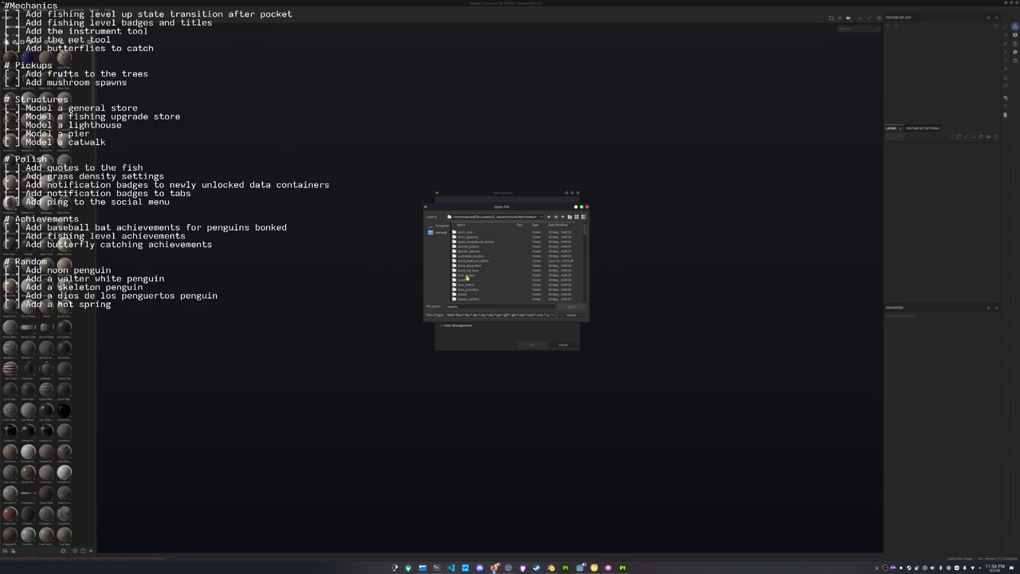
double_click(473, 261)
double_click(467, 238)
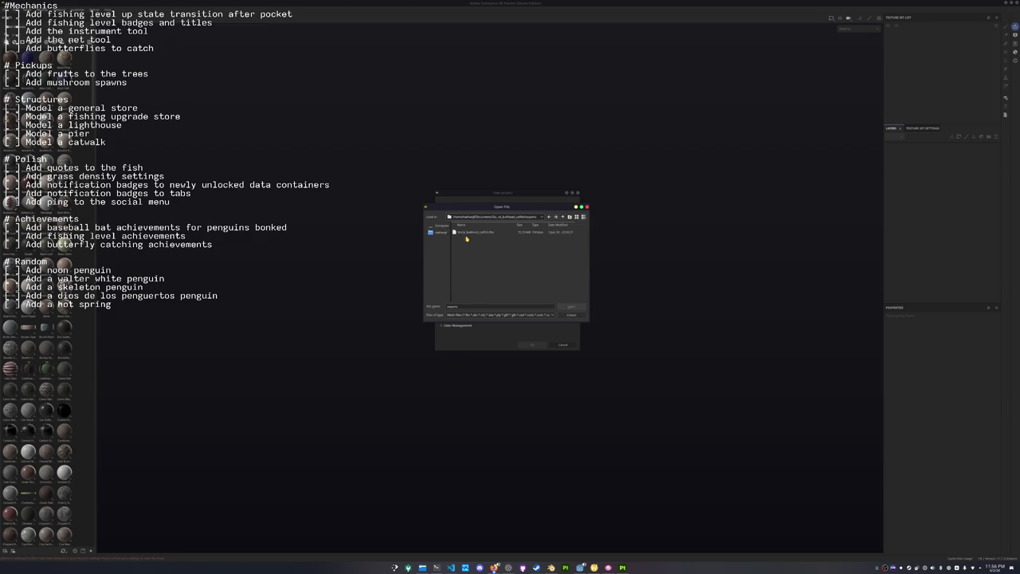
double_click(473, 233)
Create the project from the catfish FBX and bake its mesh maps at the chosen output size.
click(529, 345)
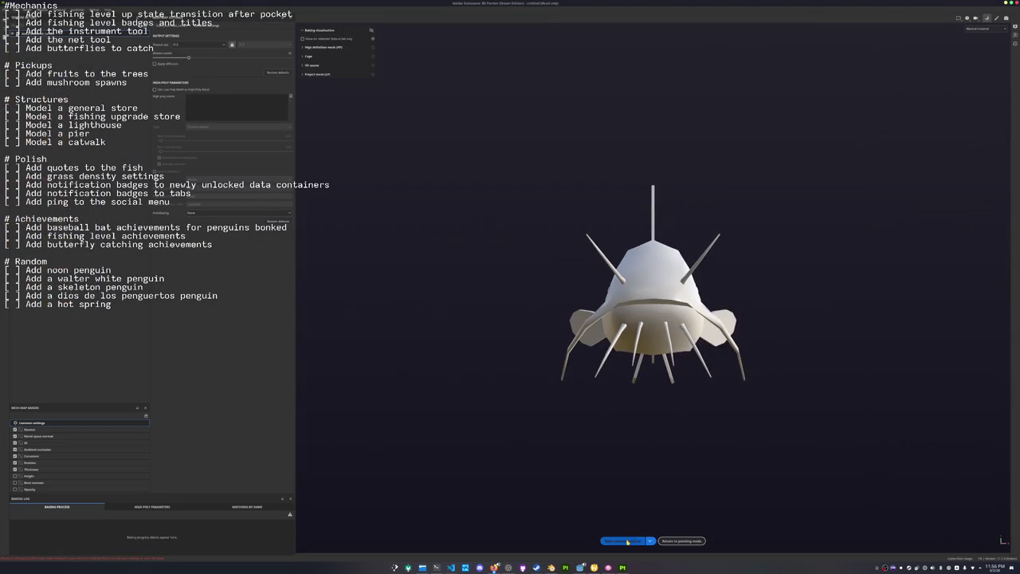
click(628, 541)
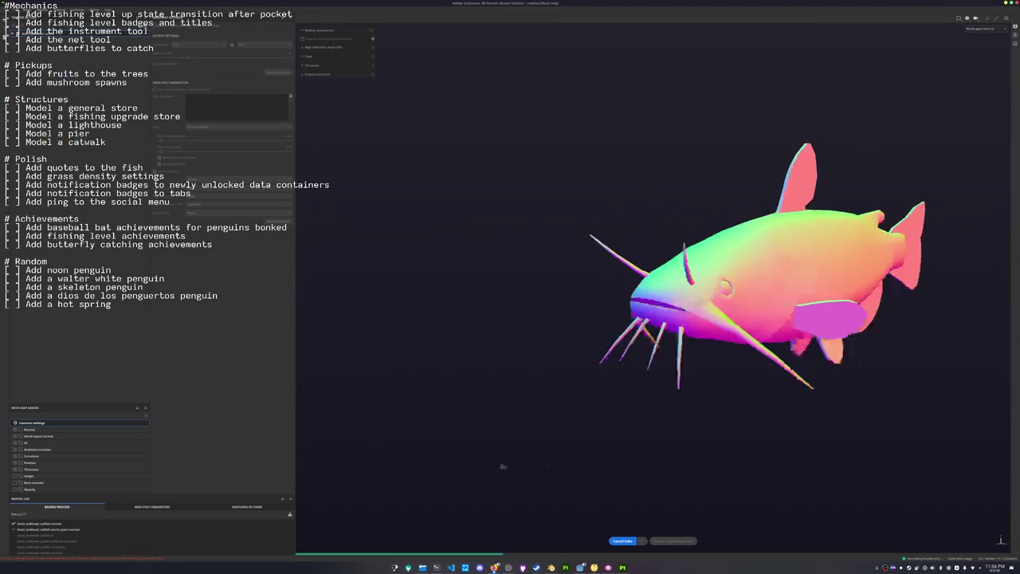
mouse_move(549, 457)
alt+mouse_down()
mouse_move(496, 396)
mouse_move(493, 447)
mouse_move(478, 414)
alt+mouse_up()
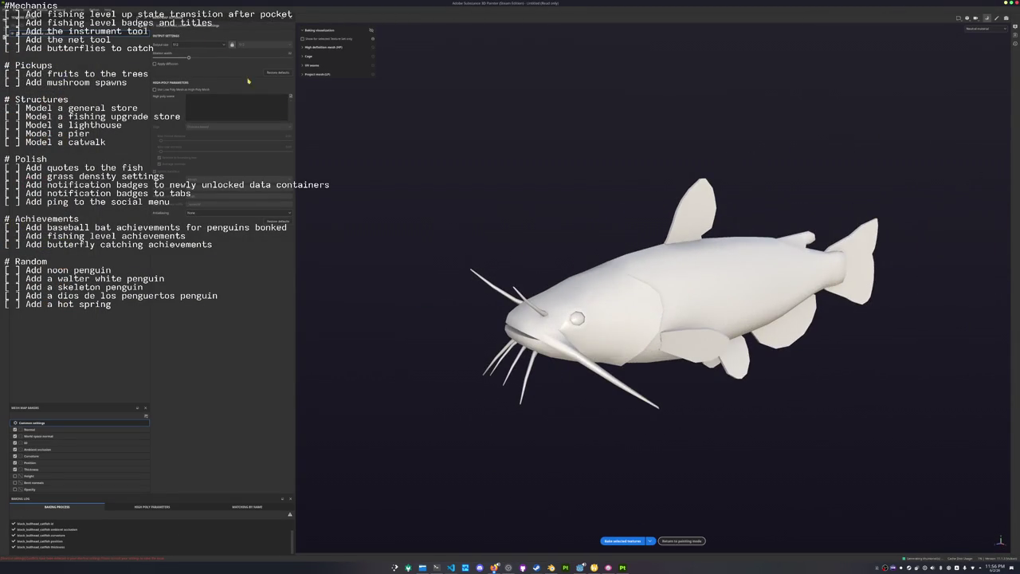
click(200, 44)
click(193, 105)
click(622, 540)
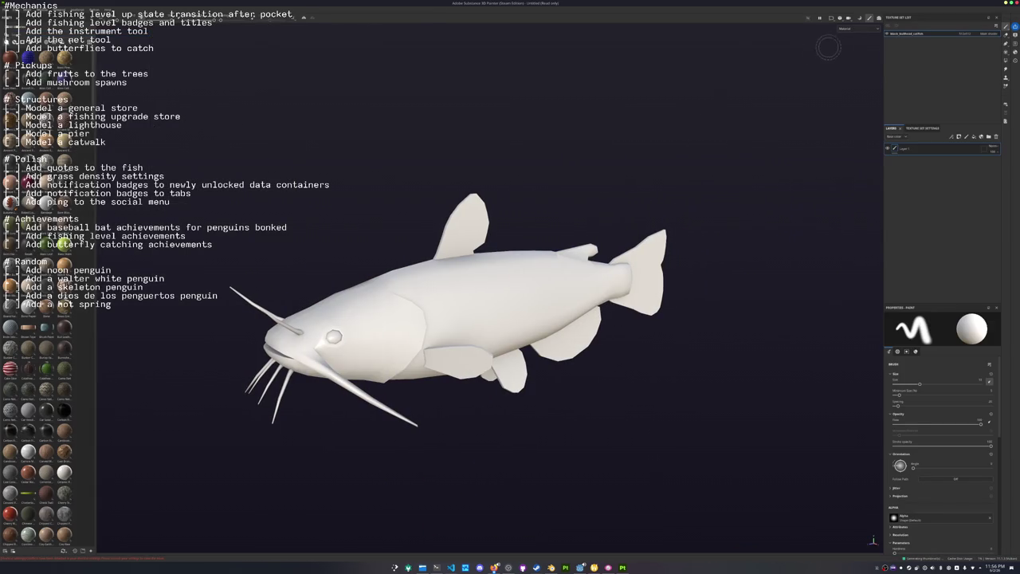
Show only the Base color channel and drop a tan material onto the whole catfish.
click(844, 29)
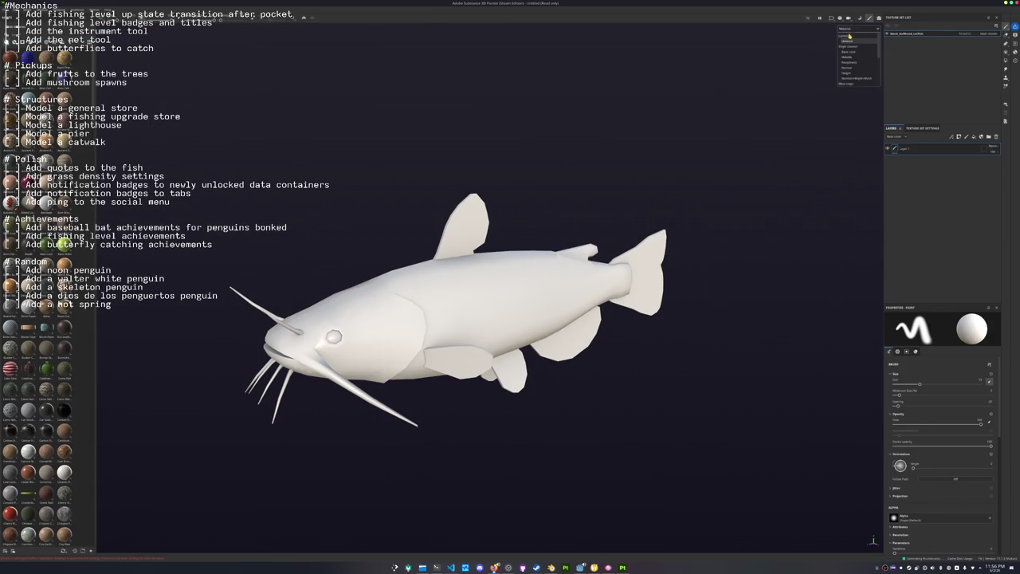
click(857, 53)
mouse_move(402, 233)
alt+mouse_down()
mouse_move(421, 221)
mouse_move(558, 231)
mouse_move(608, 251)
mouse_move(225, 291)
alt+mouse_up()
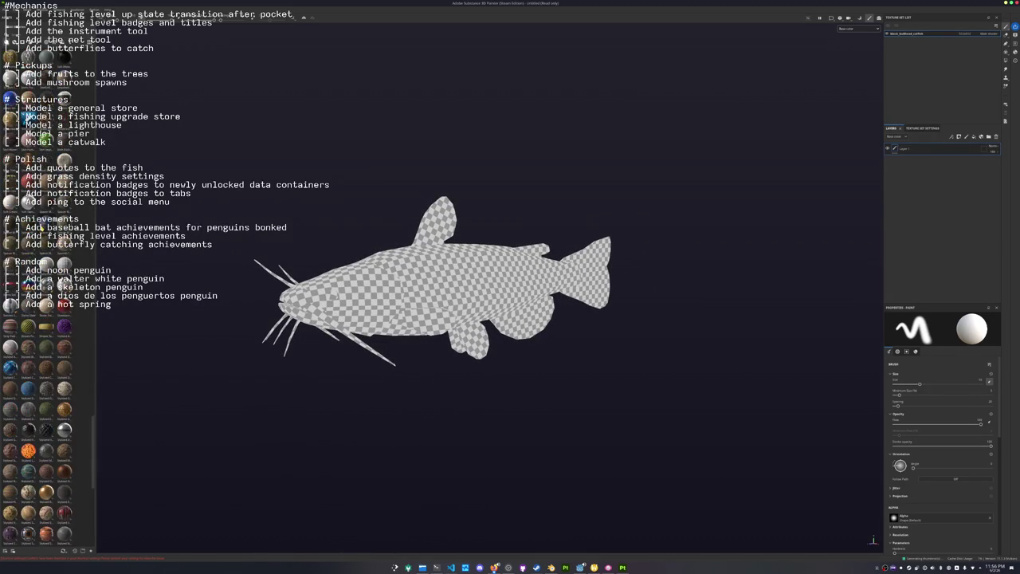
drag(30, 319, 583, 293)
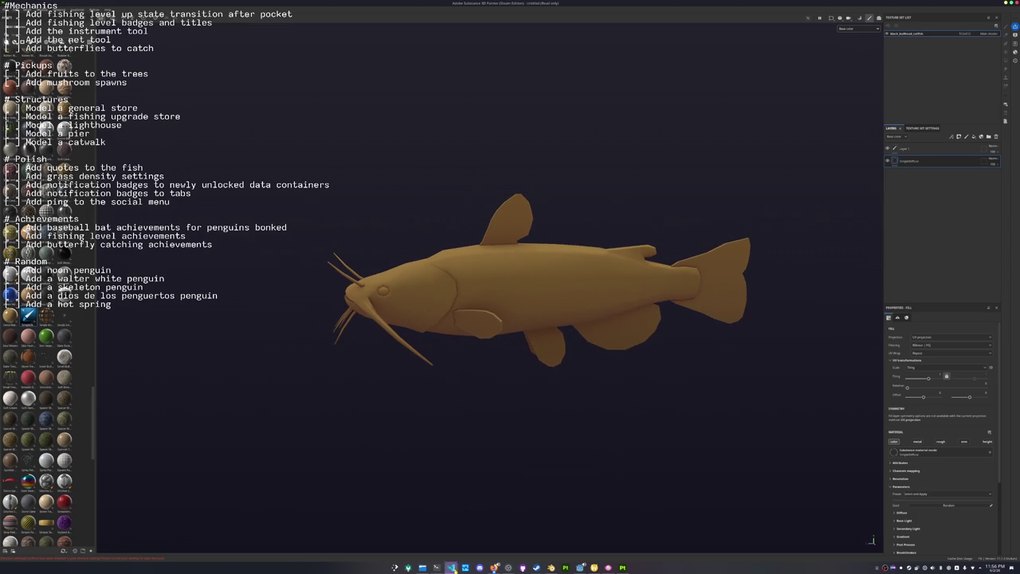
Open black_bullhead_duane_raver.jpg in Gwenview and shrink its window beside the model.
click(418, 564)
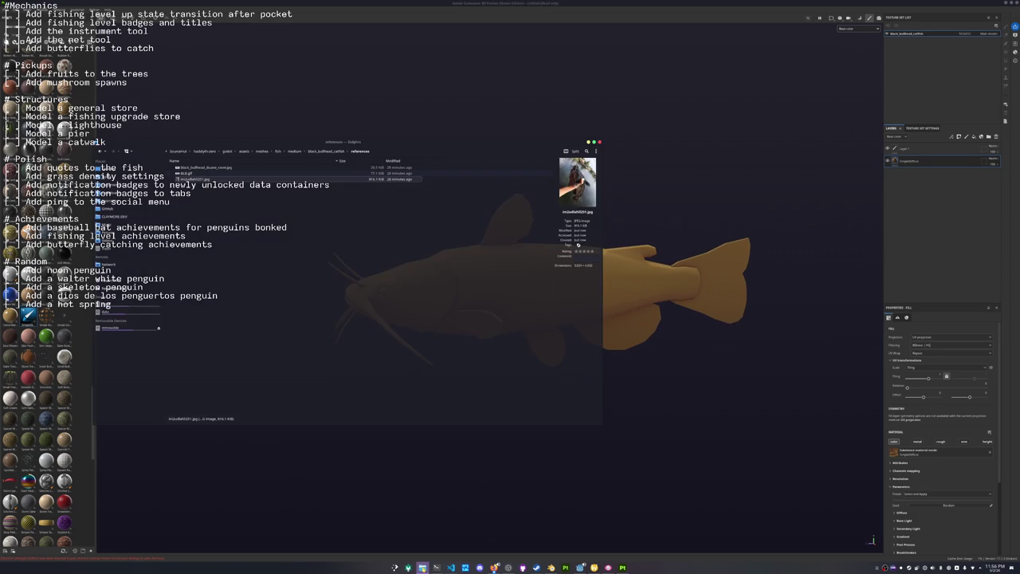
double_click(216, 169)
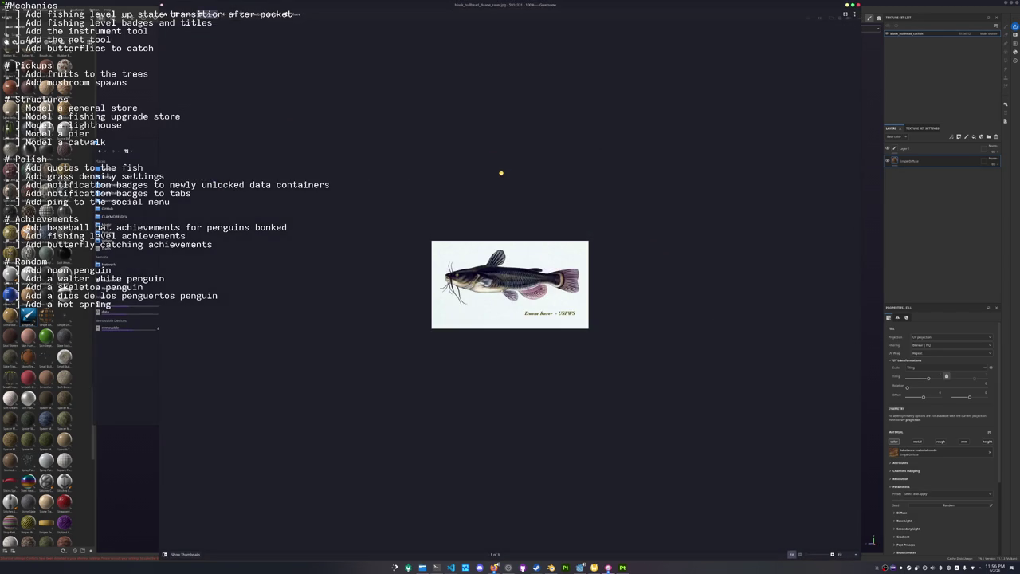
double_click(548, 14)
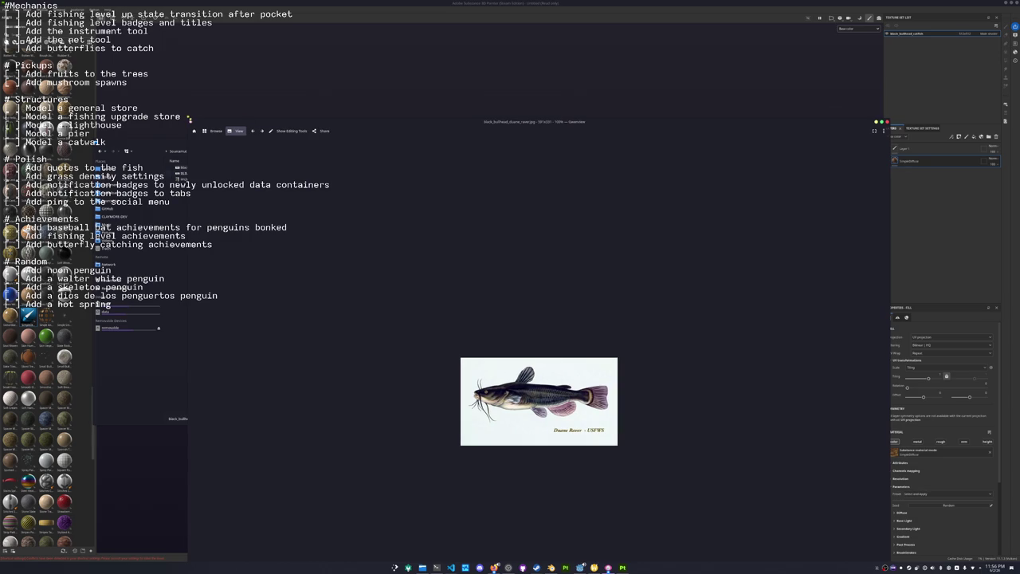
mouse_move(189, 118)
mouse_down()
mouse_move(709, 511)
mouse_move(145, 31)
mouse_up()
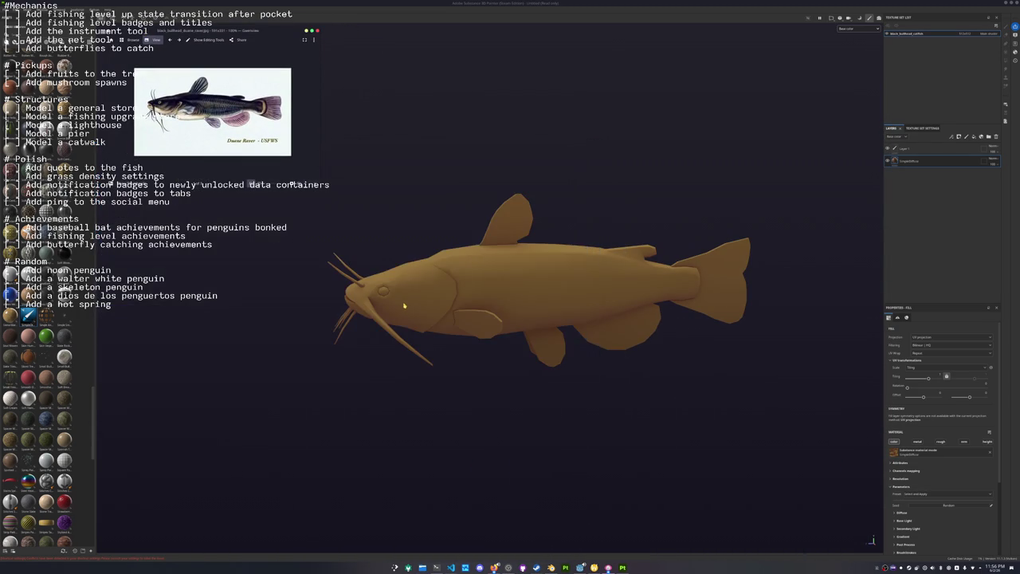
key(super)
Launch KColorChooser via 'krokie' and move it beside the reference image.
text(krokie)
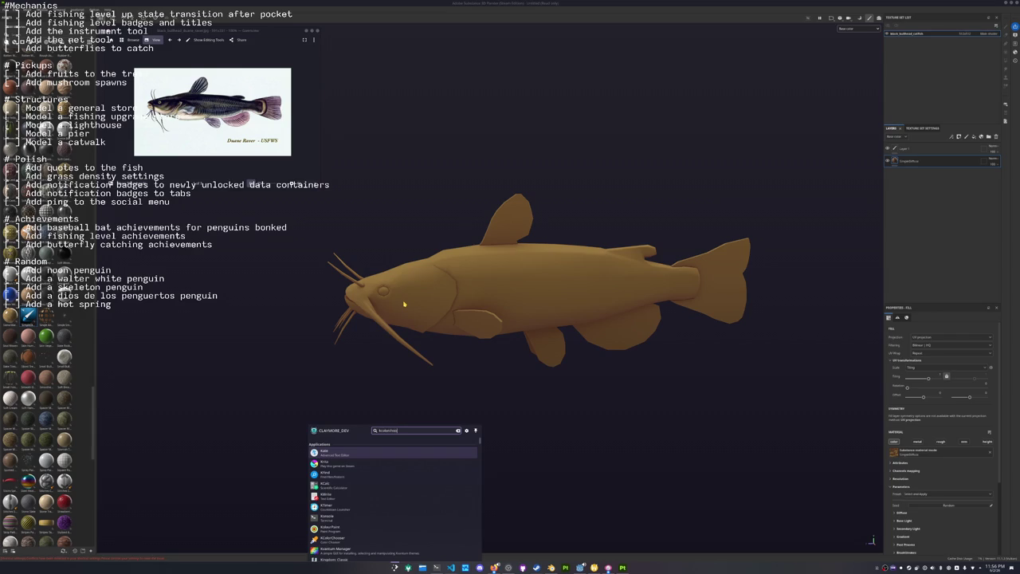
key(Return)
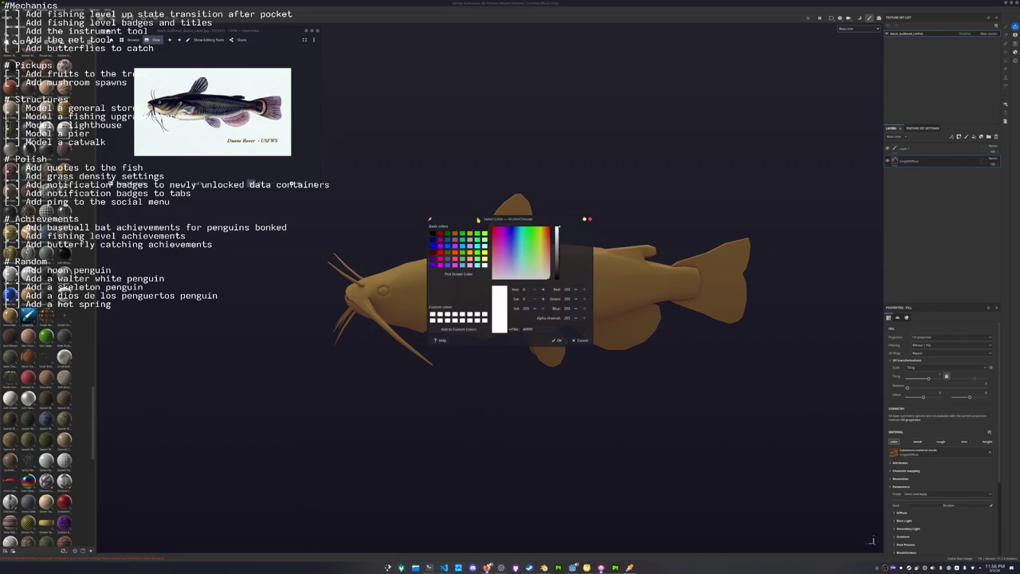
drag(478, 219, 372, 31)
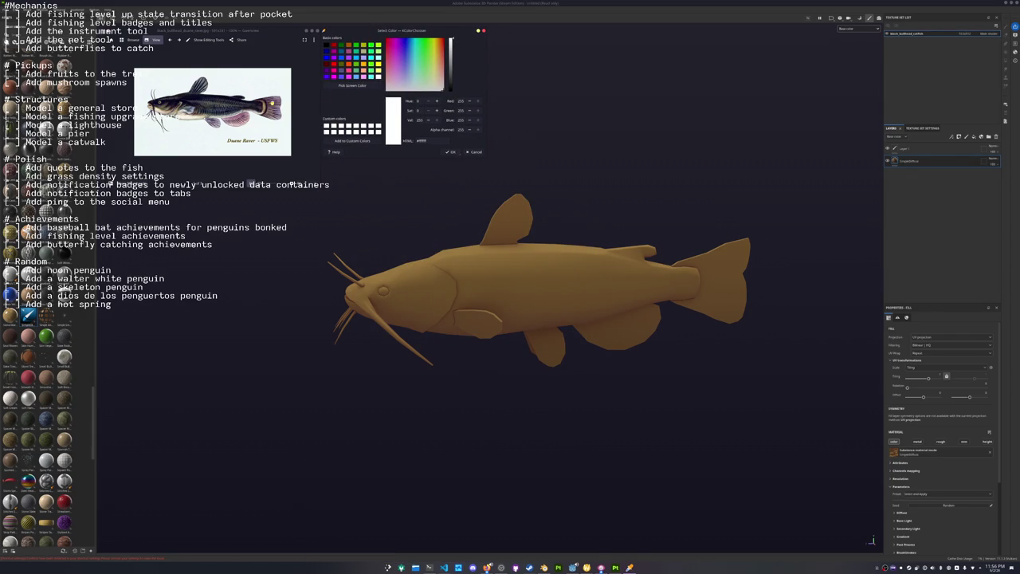
Sample the pale cream belly colour #f8f8ea from the reference and select its hex code.
ctrl+scroll(271, 102, up, 2)
ctrl+scroll(272, 102, up, 1)
ctrl+scroll(267, 116, down, 1)
ctrl+scroll(259, 134, down, 1)
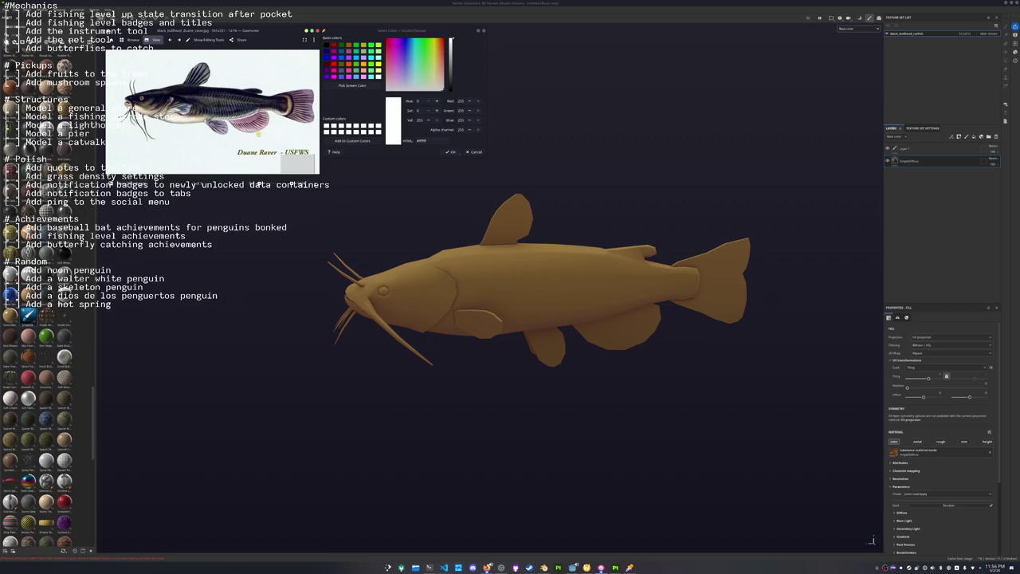
click(351, 85)
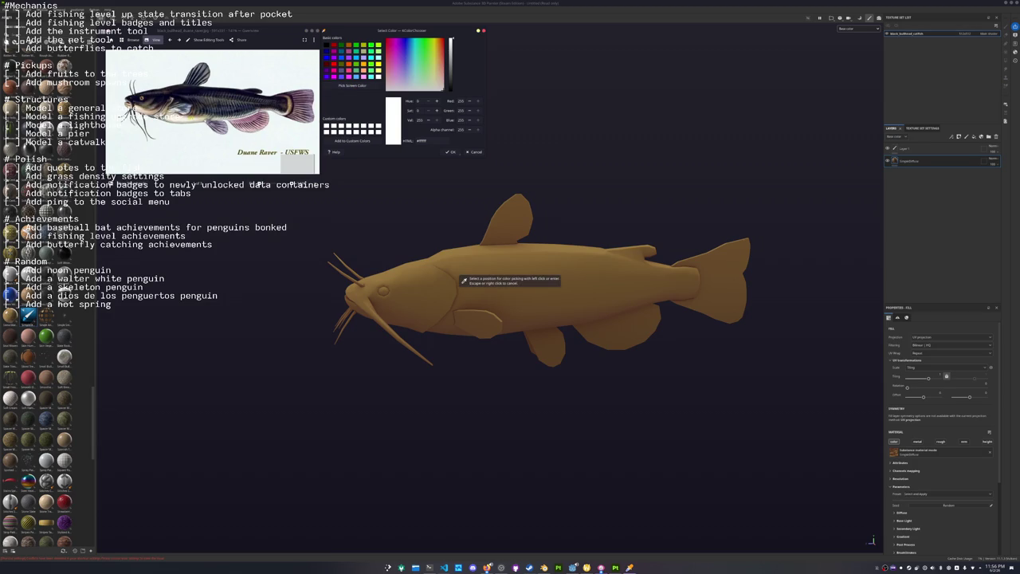
click(287, 87)
double_click(431, 145)
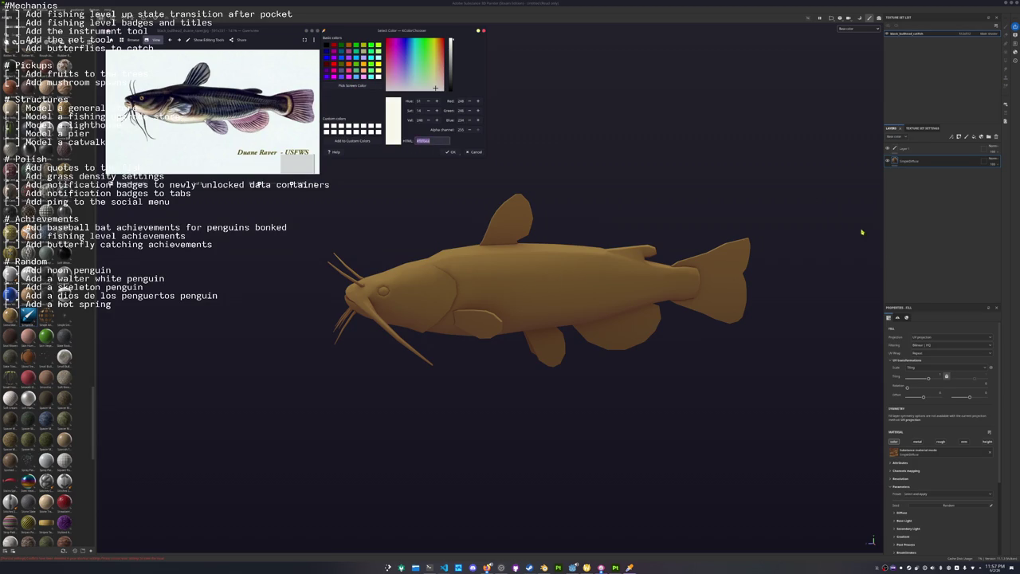
click(900, 512)
scroll(927, 443, down, 3)
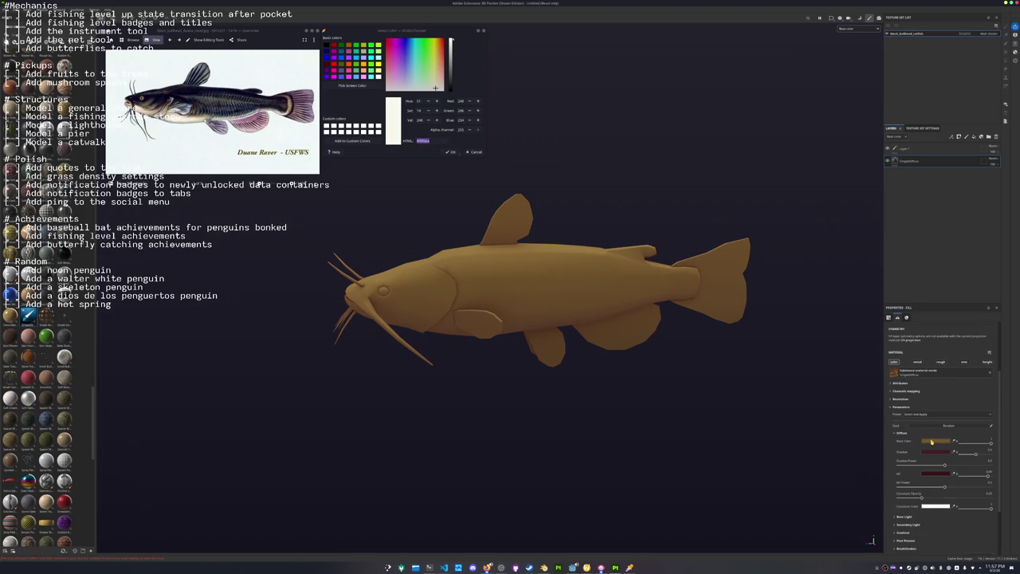
Paste the pale cream into the fill's base colour and adjust its shadow and AO colours.
click(933, 445)
key(ctrl+v)
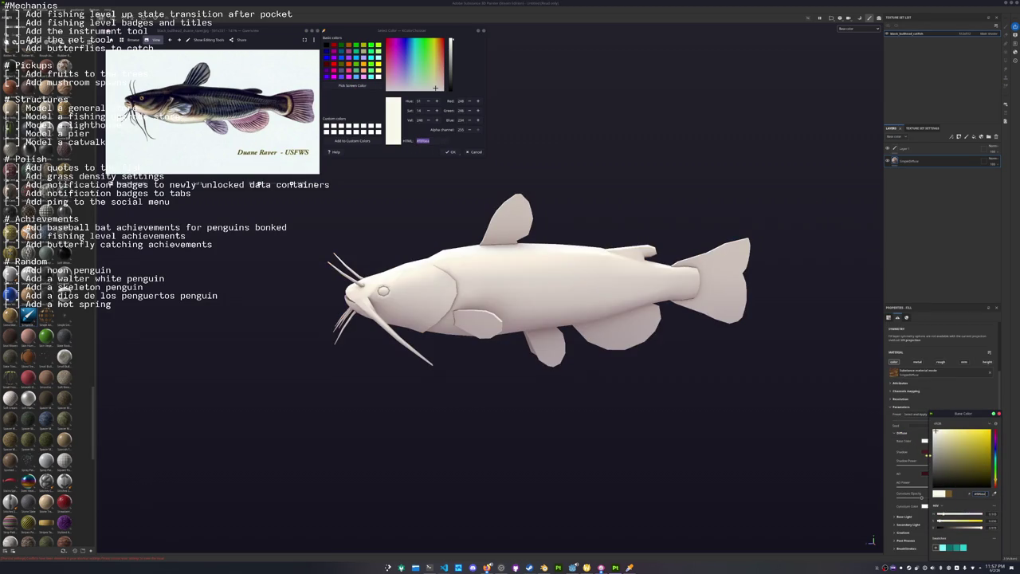
click(924, 452)
click(938, 442)
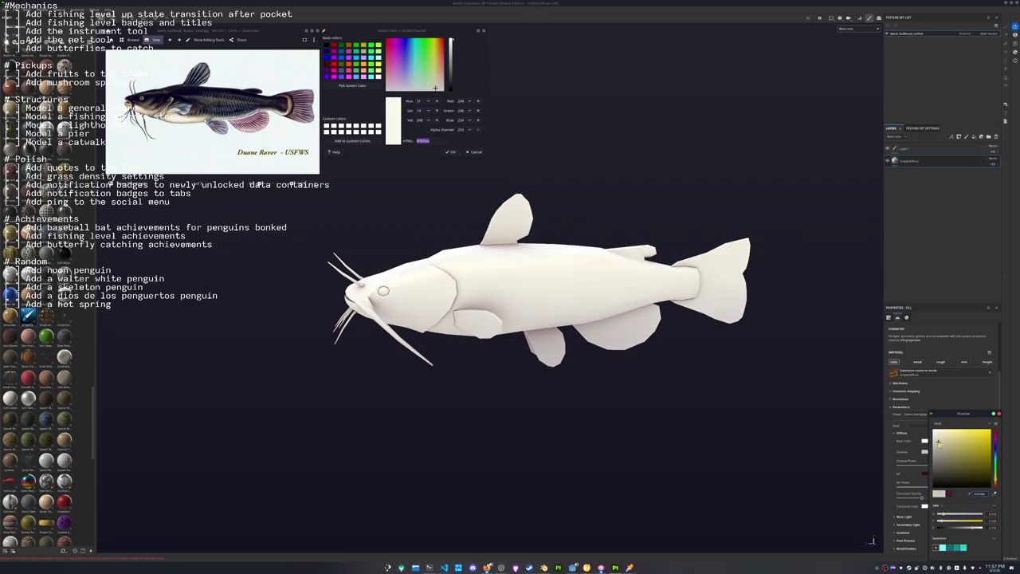
click(924, 474)
click(945, 449)
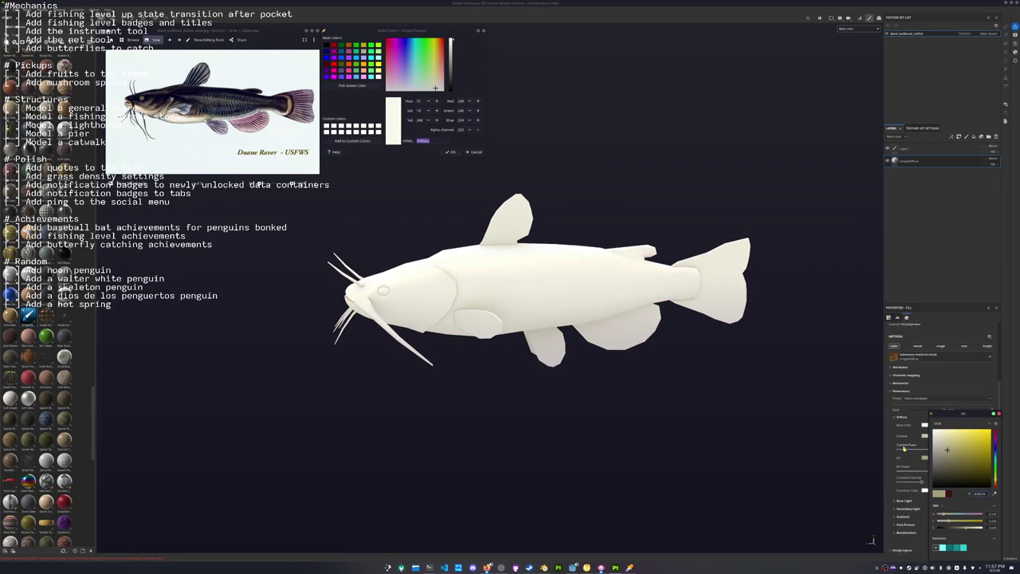
Duplicate the fill layer and sample the olive colour from the catfish's back in the reference.
key(ctrl+d)
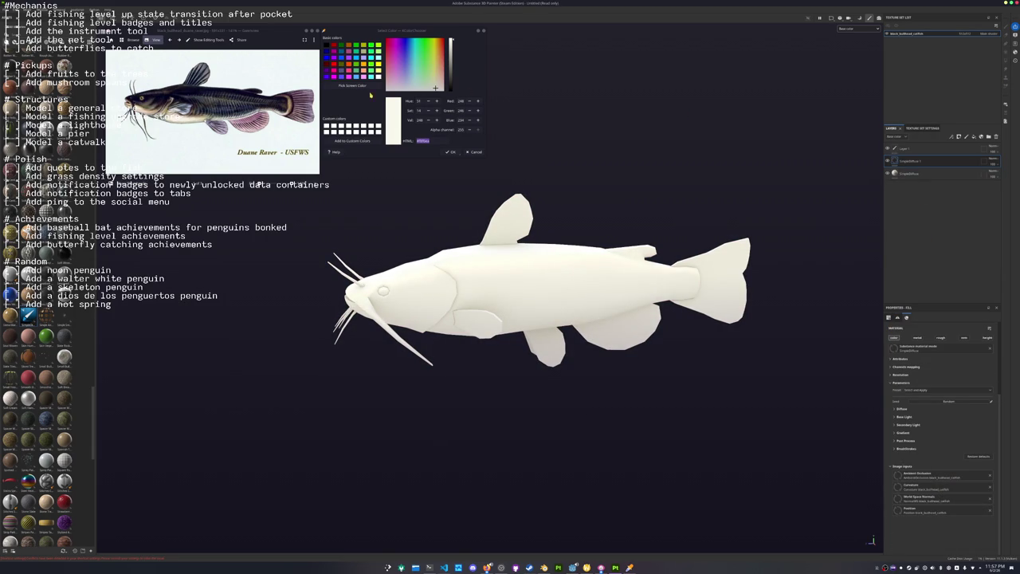
click(367, 88)
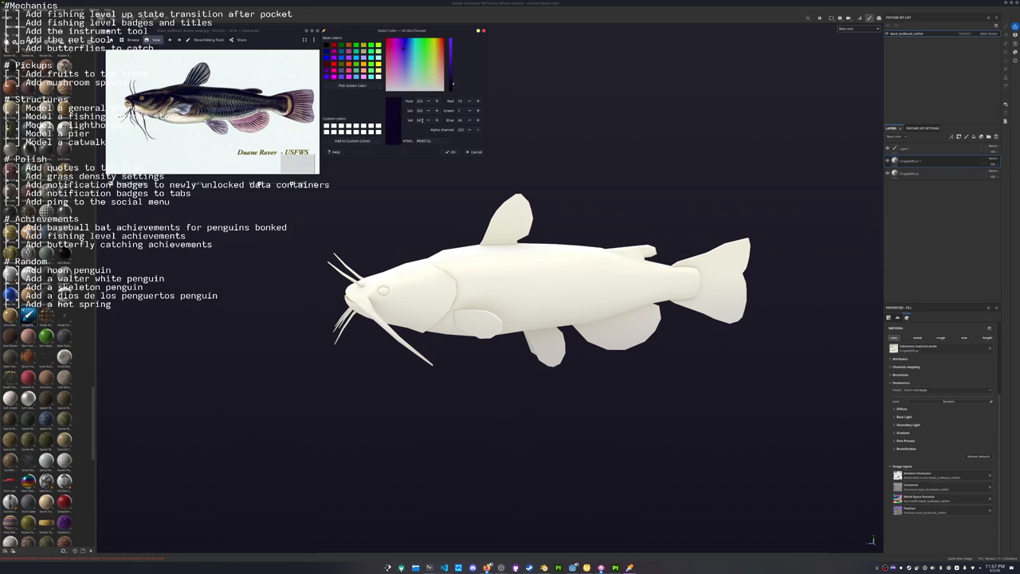
scroll(140, 107, up, 2)
scroll(139, 107, up, 2)
click(354, 88)
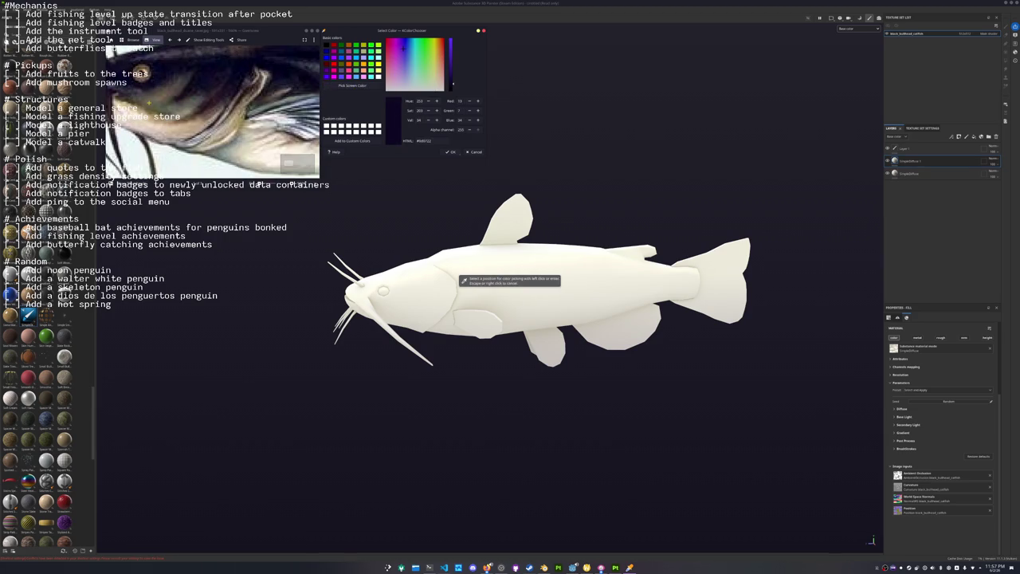
click(207, 80)
scroll(207, 111, down, 4)
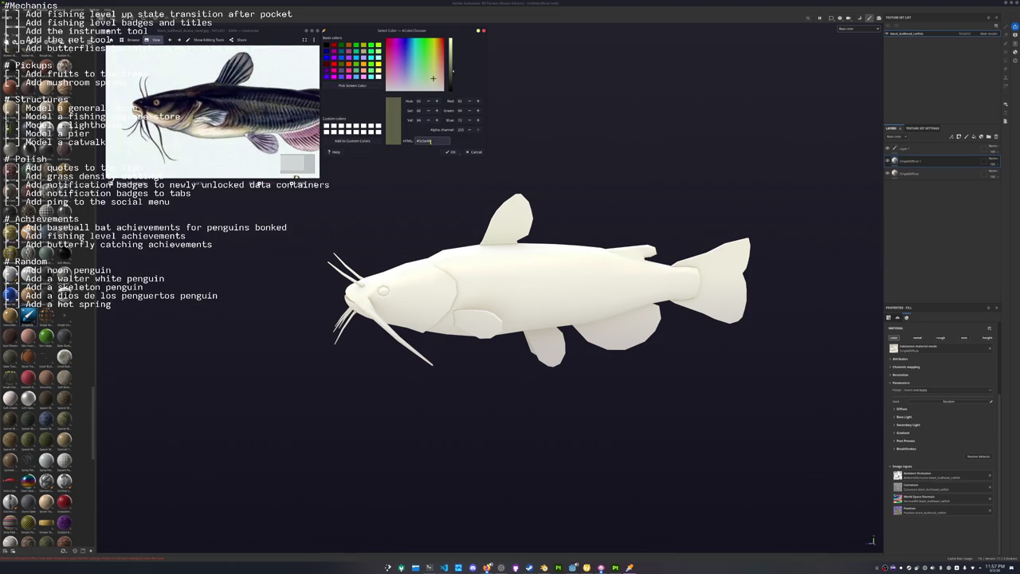
drag(275, 137, 239, 140)
scroll(256, 133, down, 2)
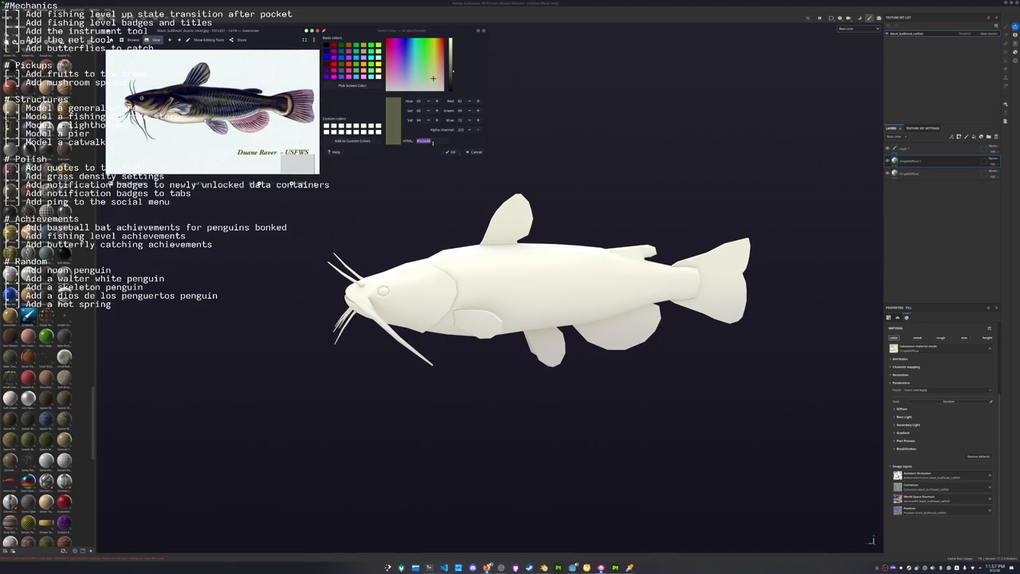
click(440, 140)
Paste the olive hex into the new fill's base colour and darken its AO colour.
click(900, 408)
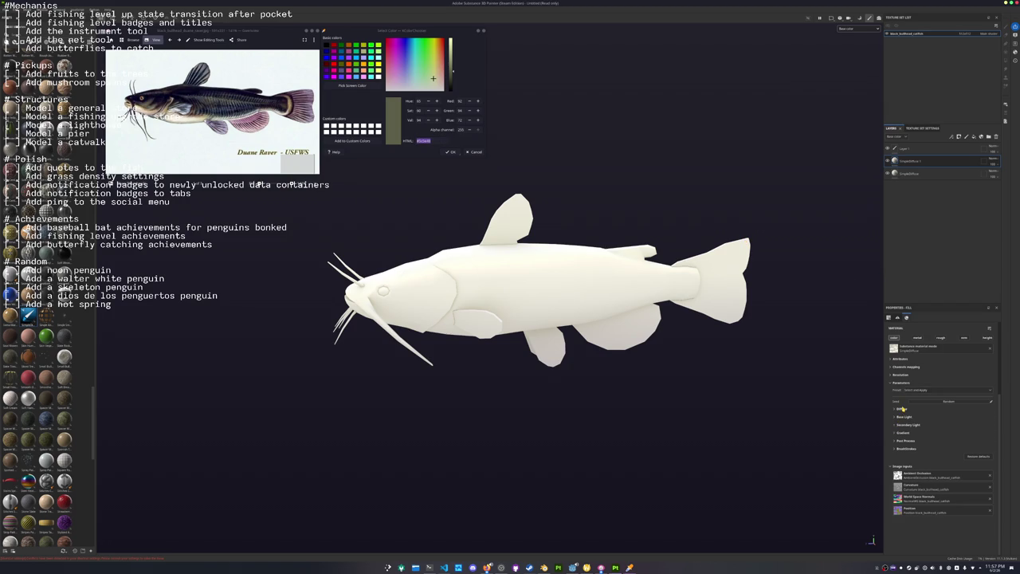
click(932, 419)
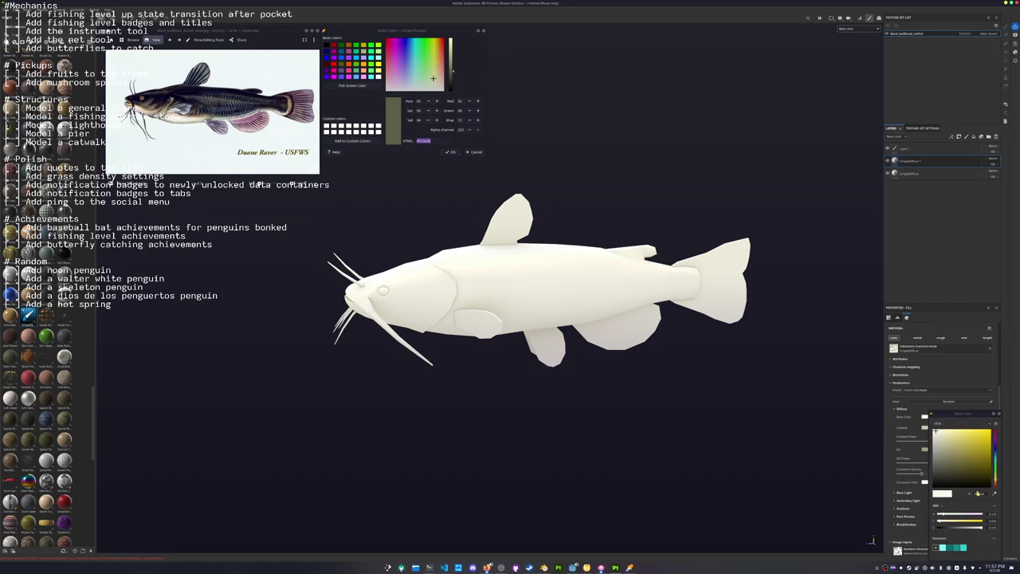
click(977, 492)
text(#5c5e48)
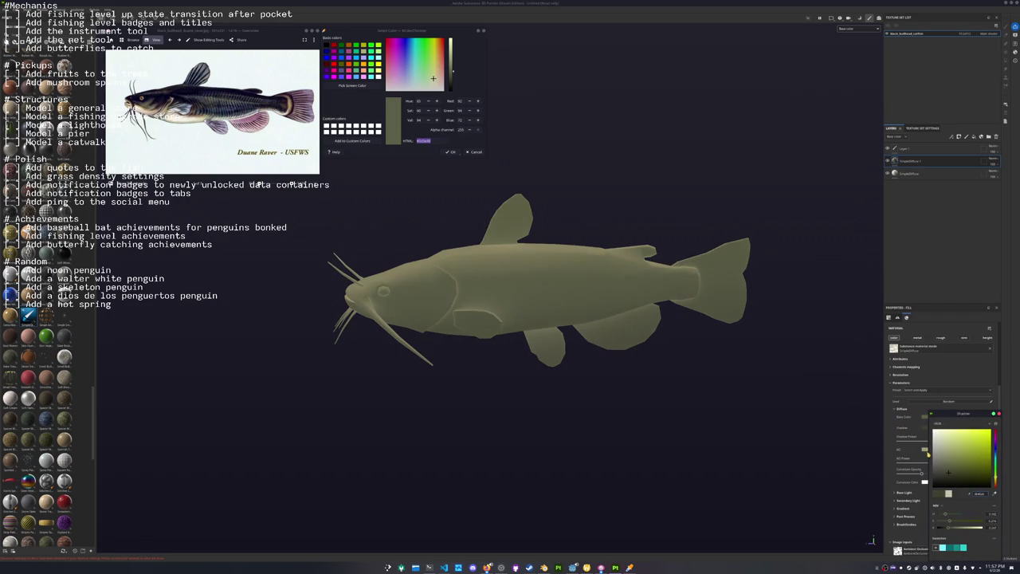
click(925, 452)
click(946, 467)
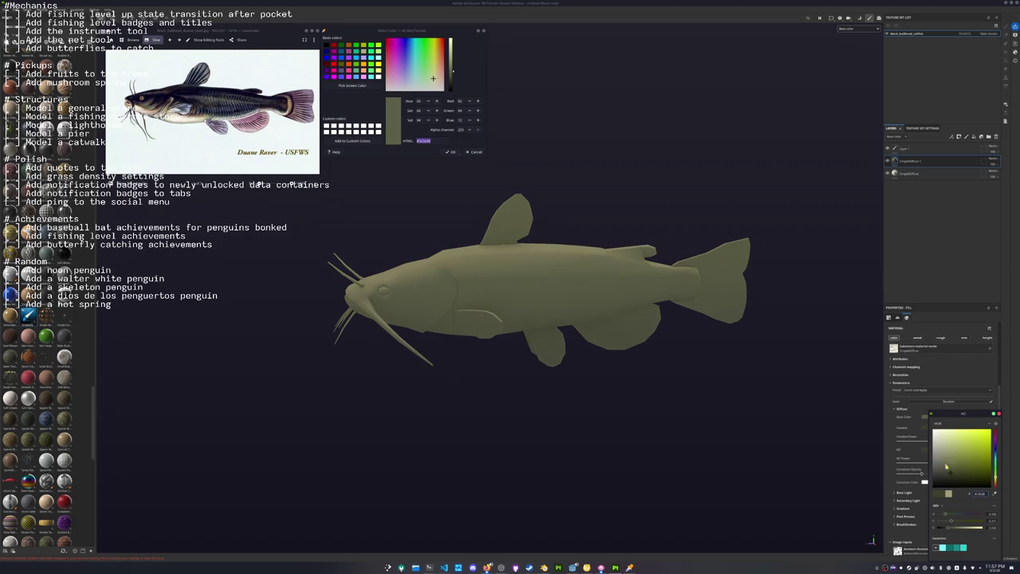
Give the olive layer a black mask driven by a Light generator.
right_click(904, 161)
click(922, 293)
right_click(904, 160)
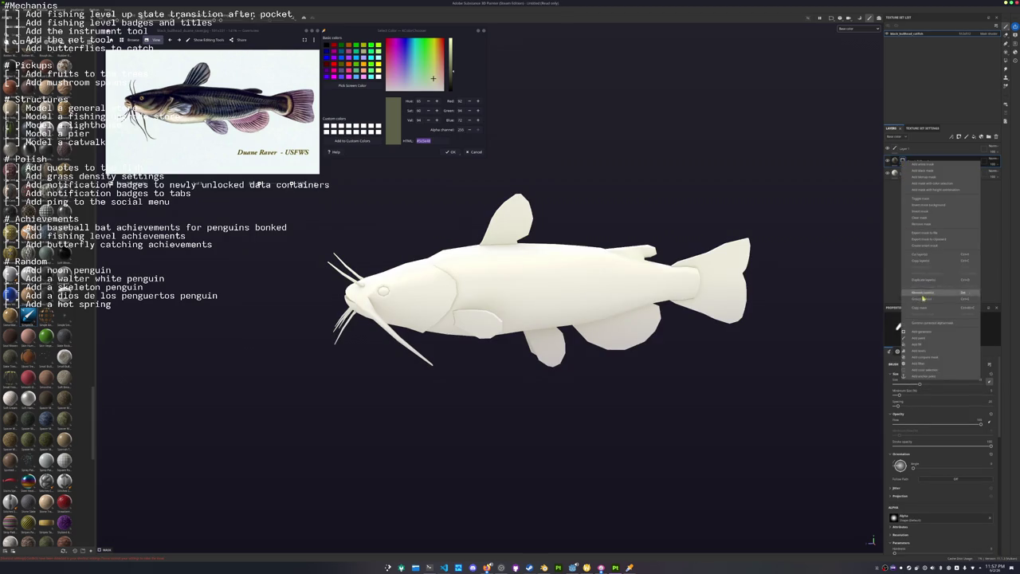
click(922, 331)
click(938, 330)
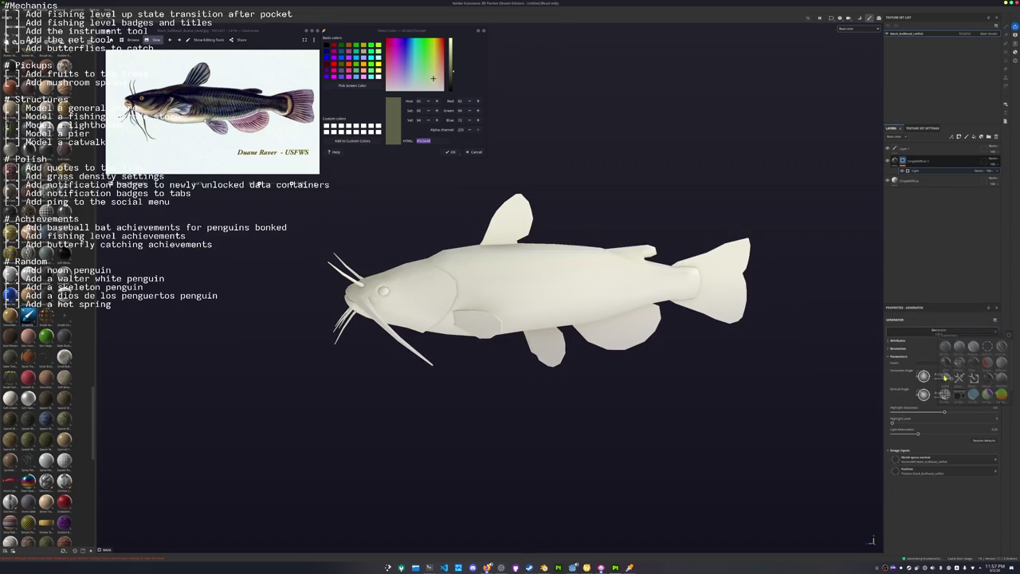
click(944, 378)
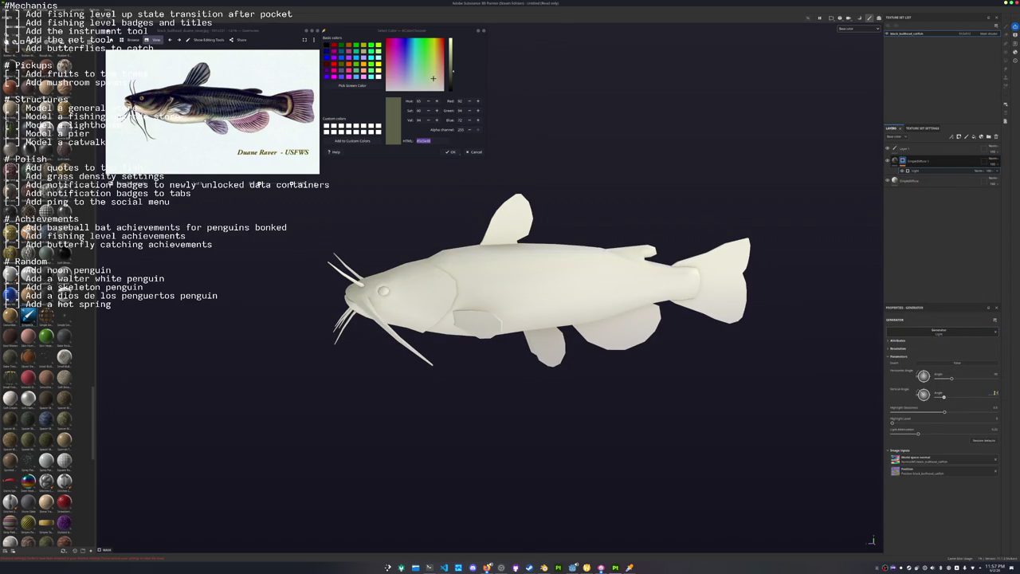
Adjust the Light generator's angle and highlight, then sample a dark purple from the reference.
mouse_move(918, 433)
mouse_down()
mouse_move(892, 432)
mouse_move(957, 422)
mouse_move(903, 412)
mouse_up()
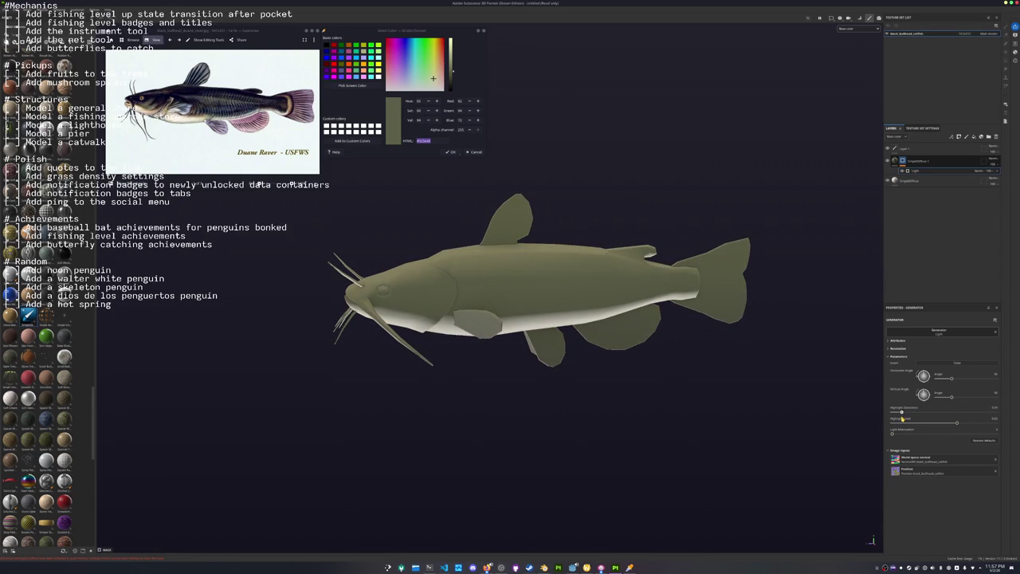
drag(902, 413, 892, 413)
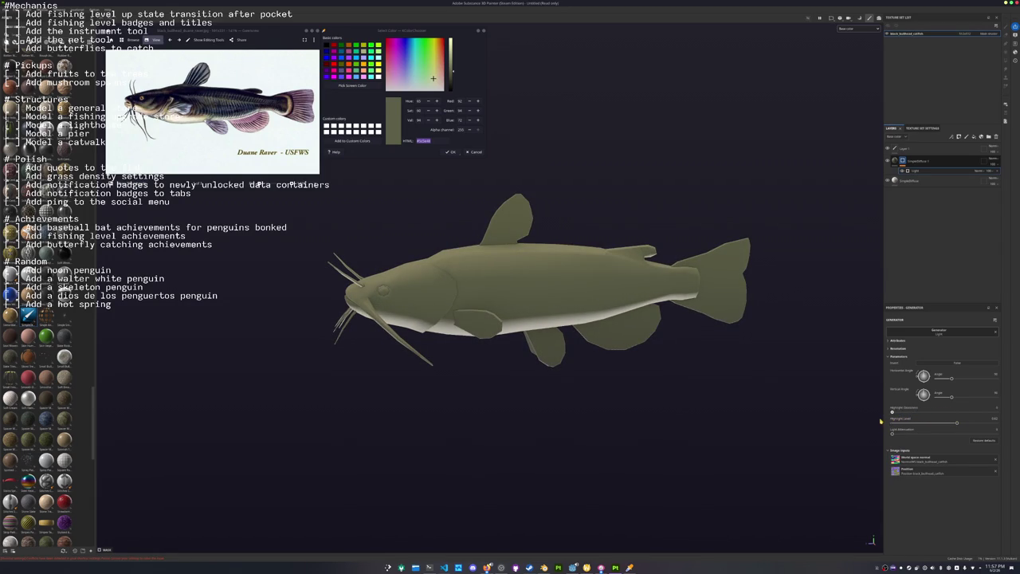
click(352, 85)
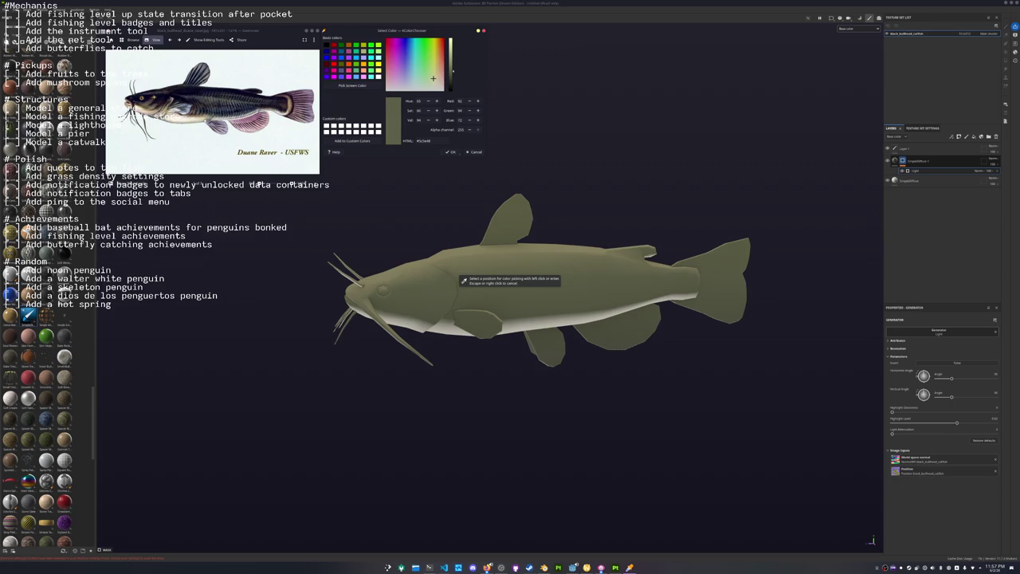
click(467, 223)
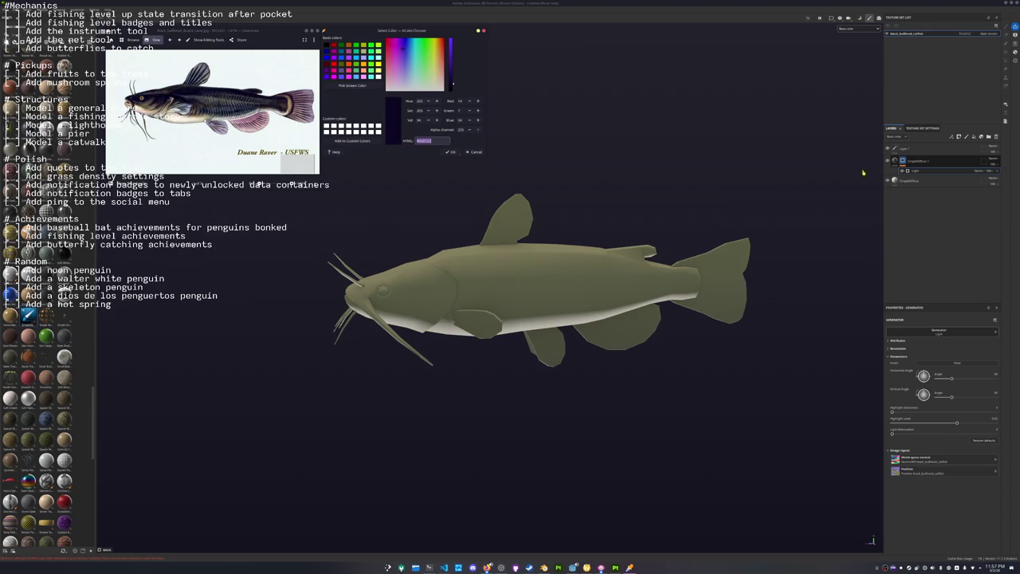
Duplicate the olive layer and set the copy's Base Color to dark purple #0e0722.
click(916, 170)
key(Delete)
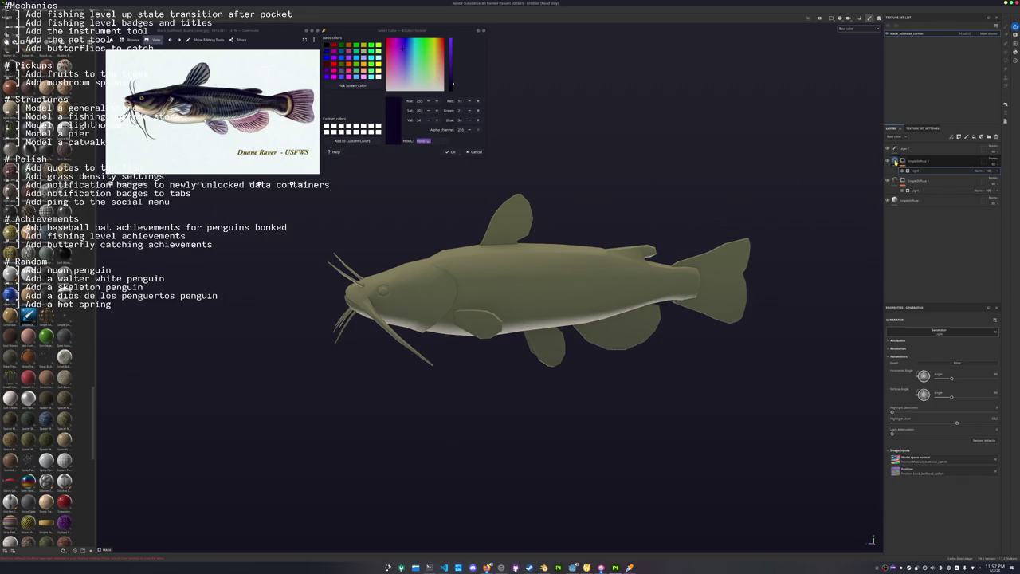
click(898, 440)
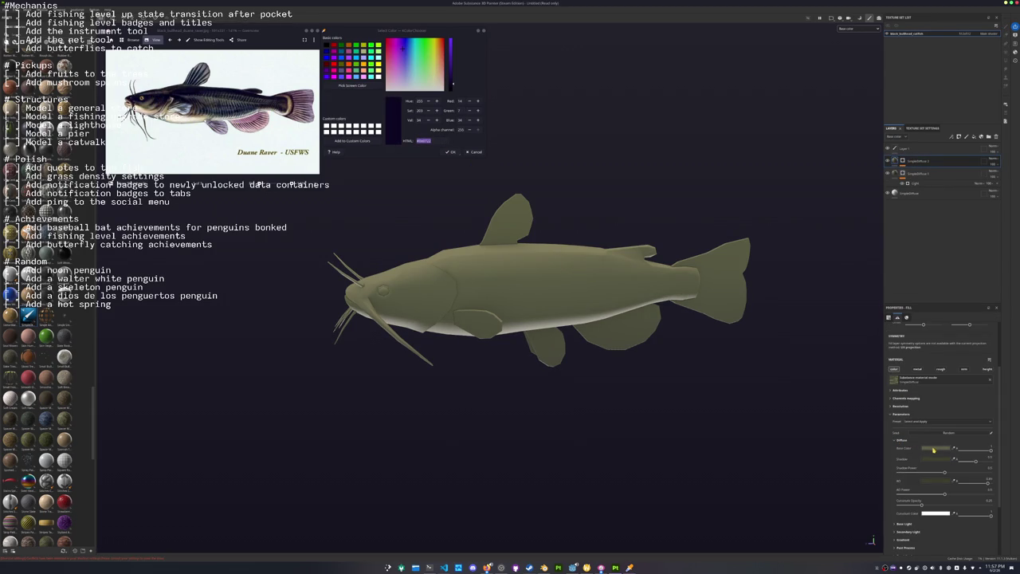
click(934, 448)
key(ctrl+v)
key(Return)
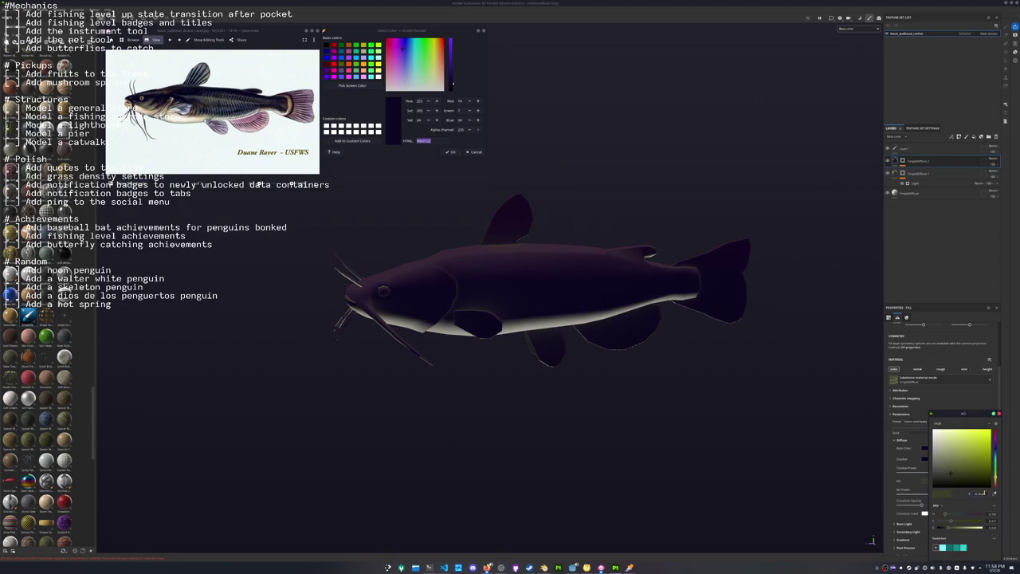
Tweak the AO colour and set the Specular Color to purple.
drag(933, 488, 988, 484)
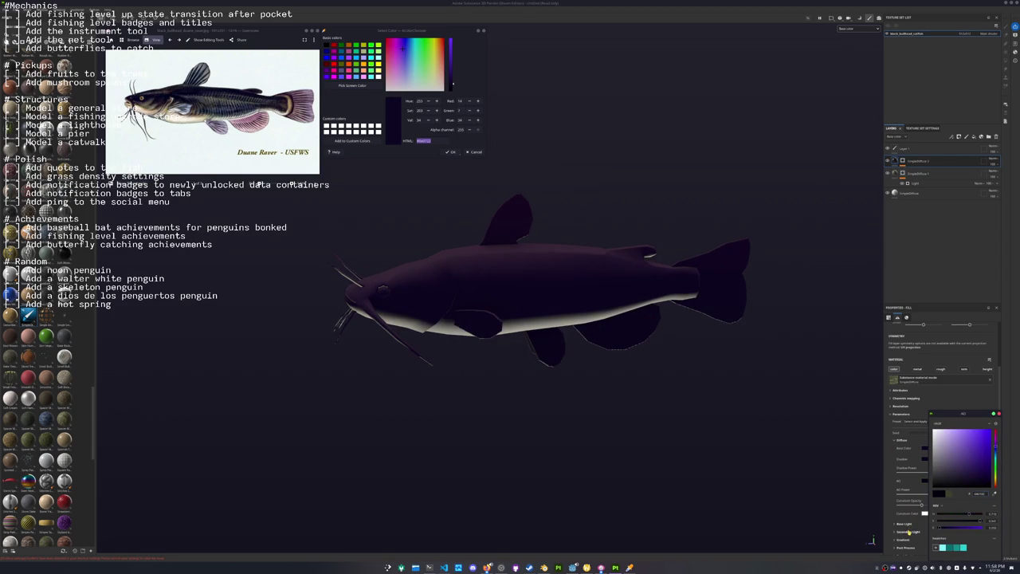
scroll(908, 506, down, 2)
click(907, 460)
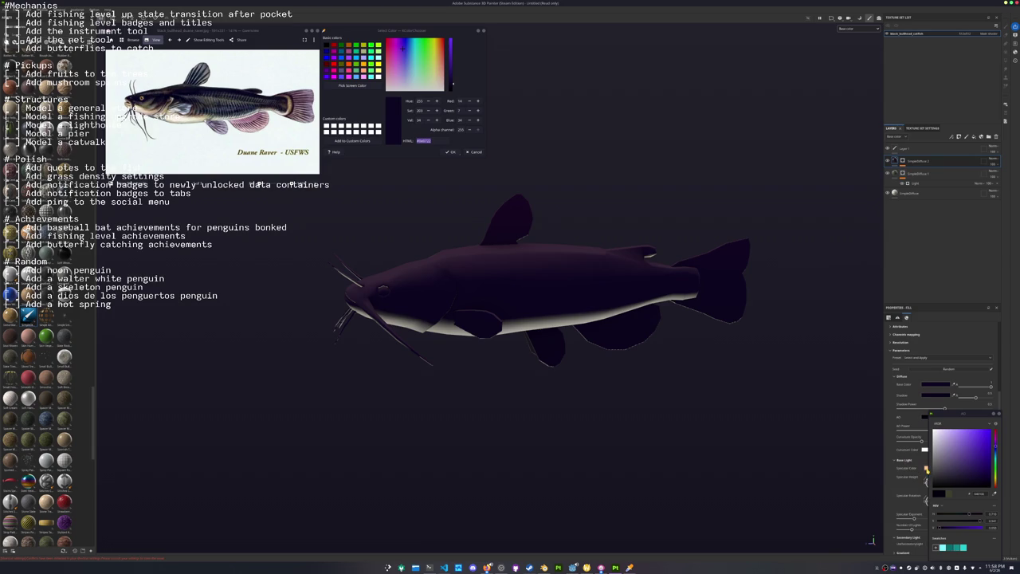
click(926, 468)
click(994, 437)
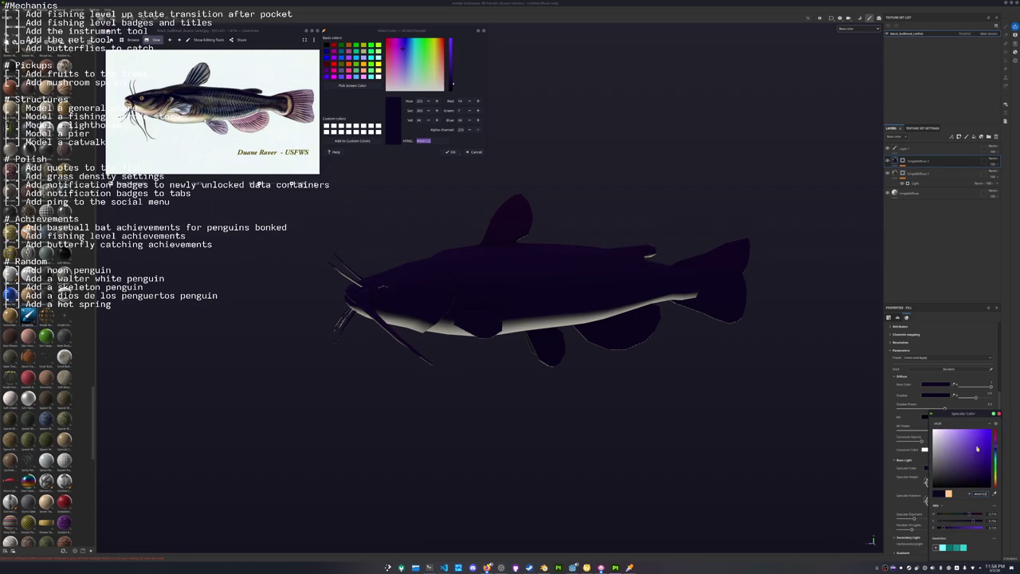
drag(976, 436, 950, 476)
click(936, 409)
Fine-tune the base colour toward a slightly greyer, darker purple.
drag(970, 481, 959, 481)
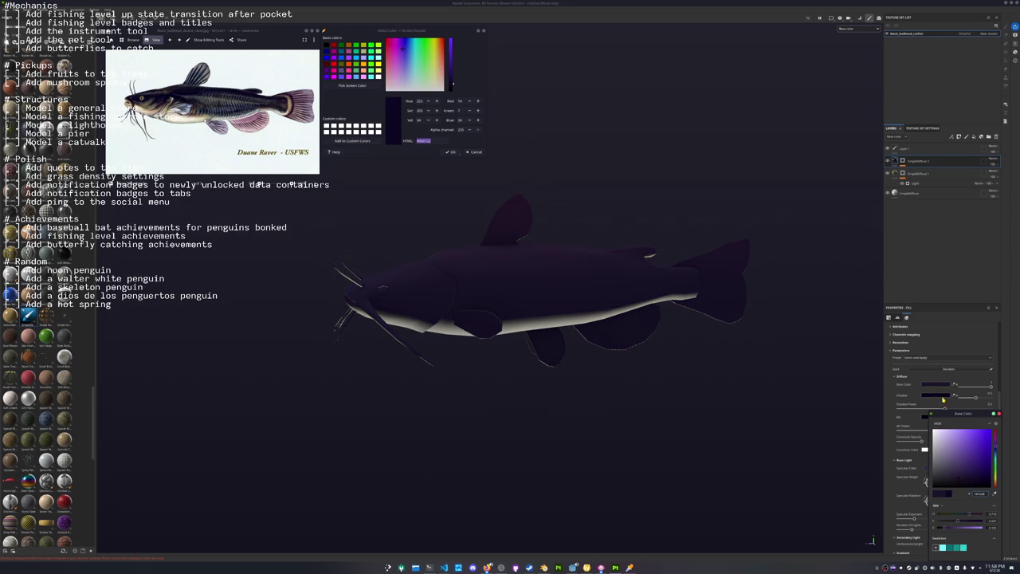
click(943, 398)
click(960, 481)
click(925, 482)
click(983, 484)
drag(961, 485, 960, 488)
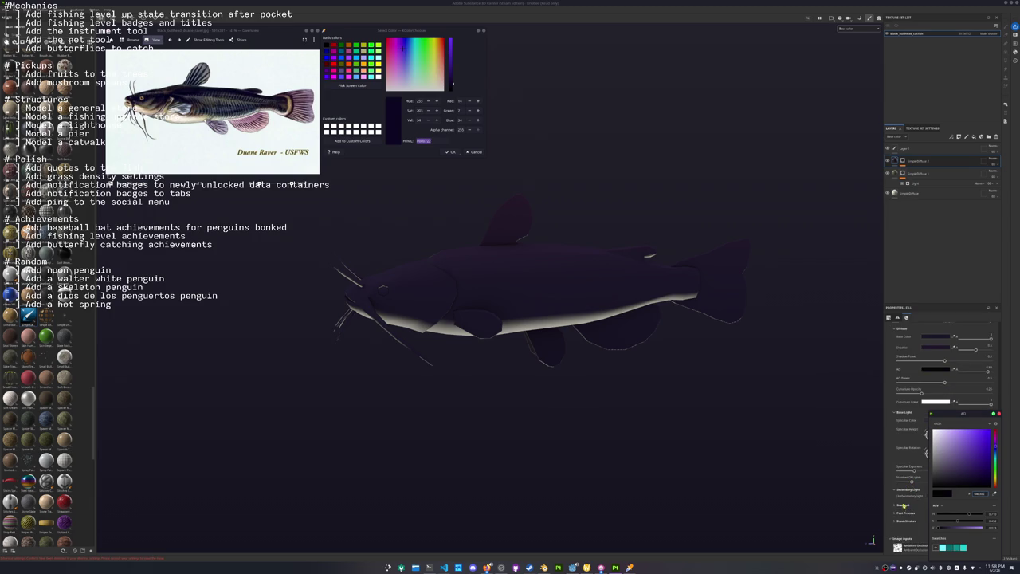
Set the Gradient Light Color to a magenta-purple hue.
scroll(916, 481, down, 3)
click(996, 415)
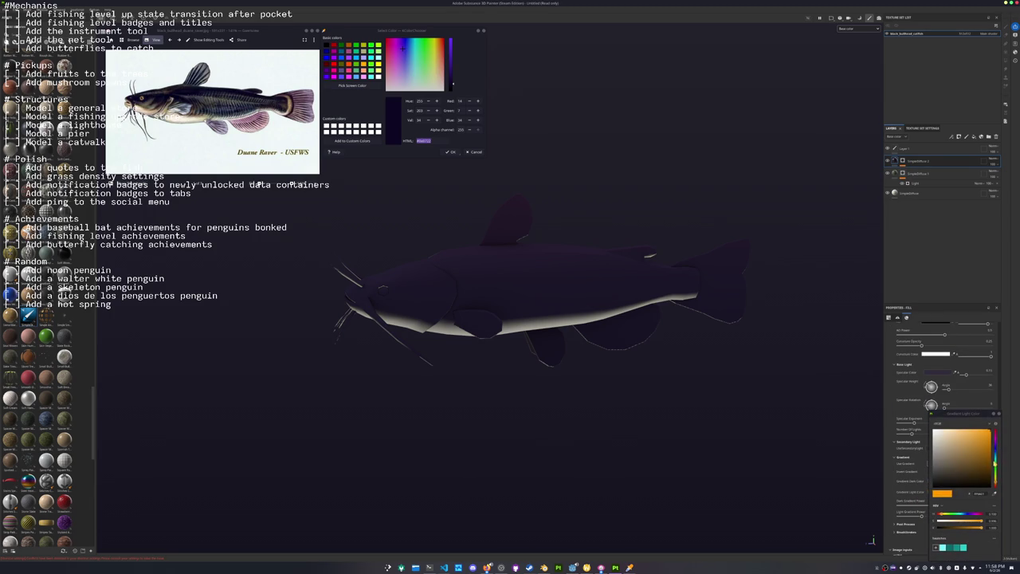
click(996, 443)
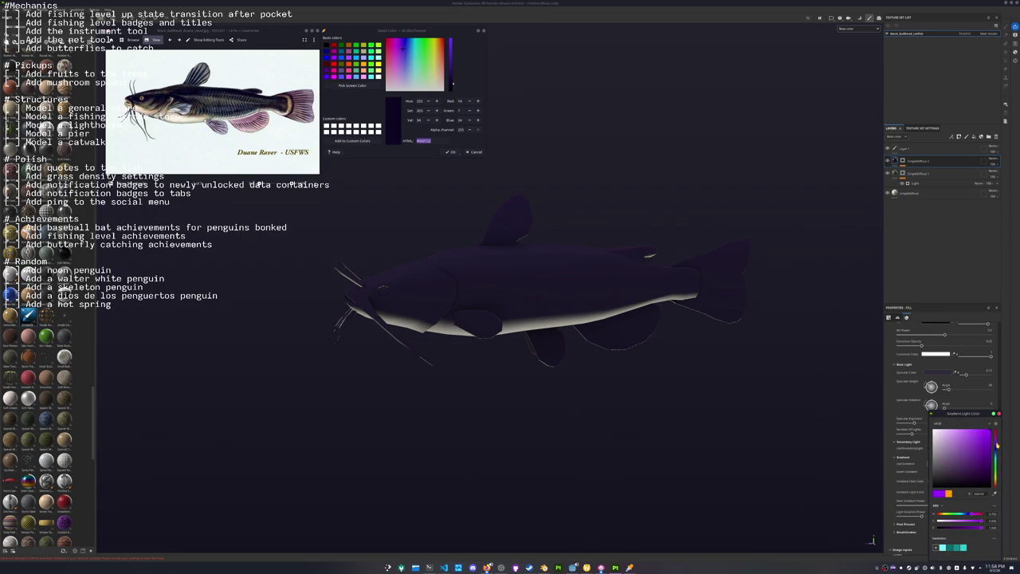
click(789, 364)
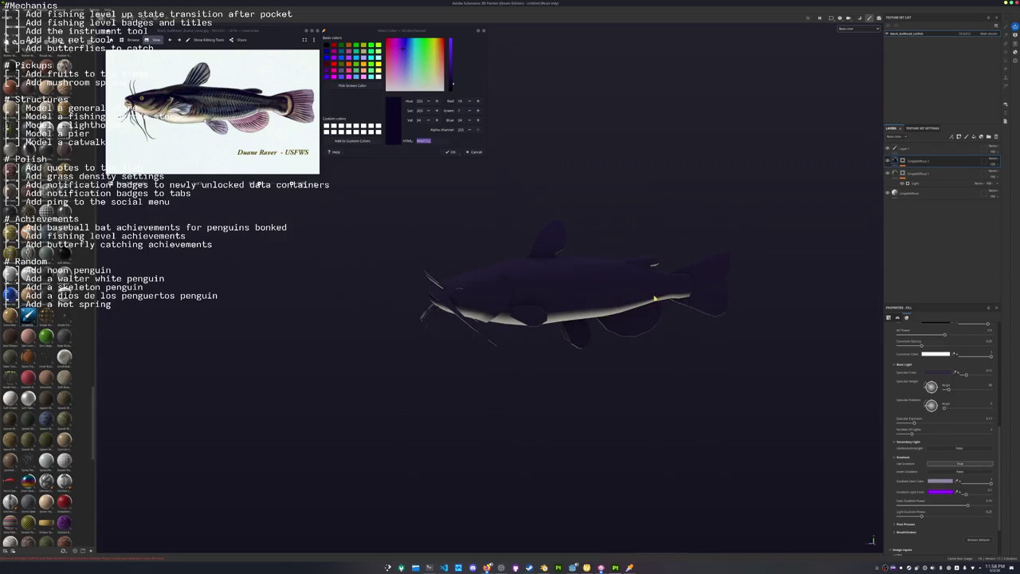
Shift the base colour toward blue for a dark navy back.
alt+drag(789, 365, 646, 412)
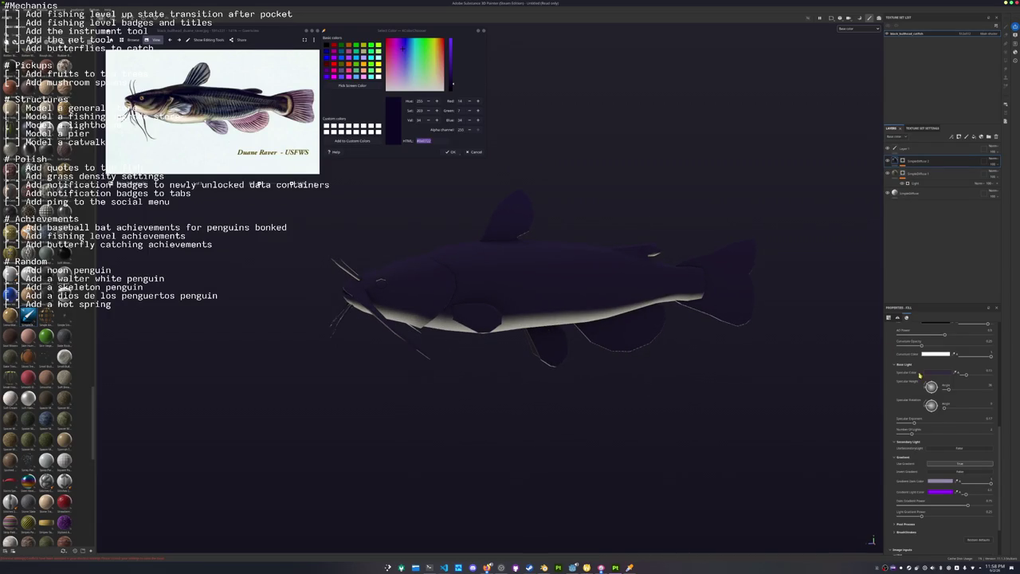
scroll(931, 344, up, 2)
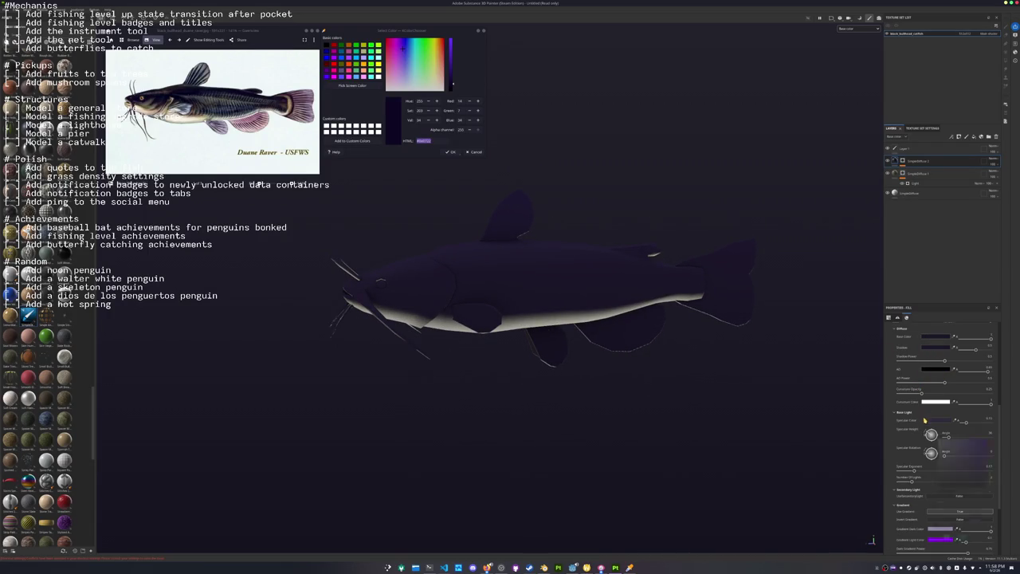
click(935, 336)
drag(995, 451, 997, 454)
Add a new fill layer and search the grayscale pattern resources for 'weave', then 'dood'.
right_click(898, 162)
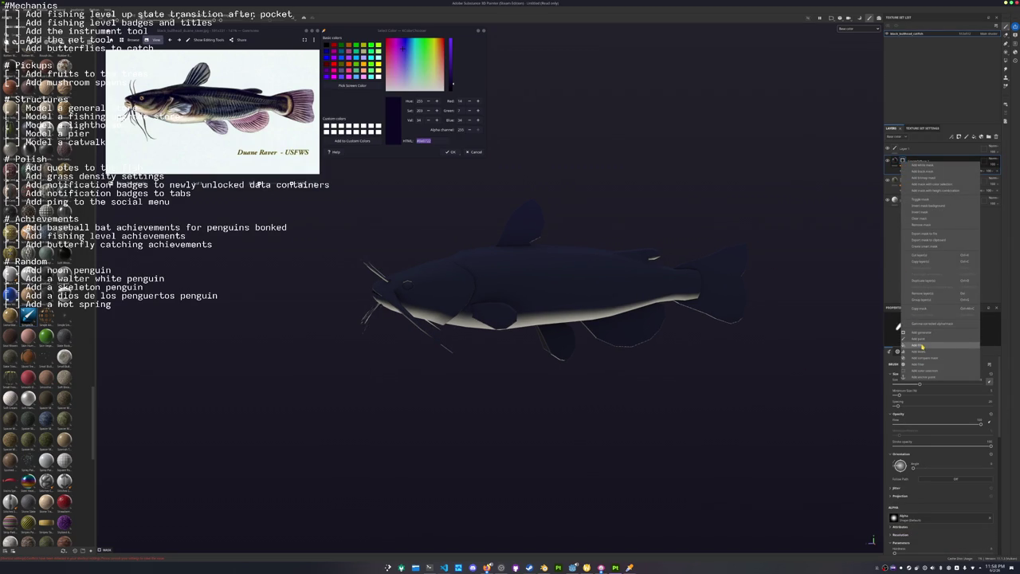
click(920, 345)
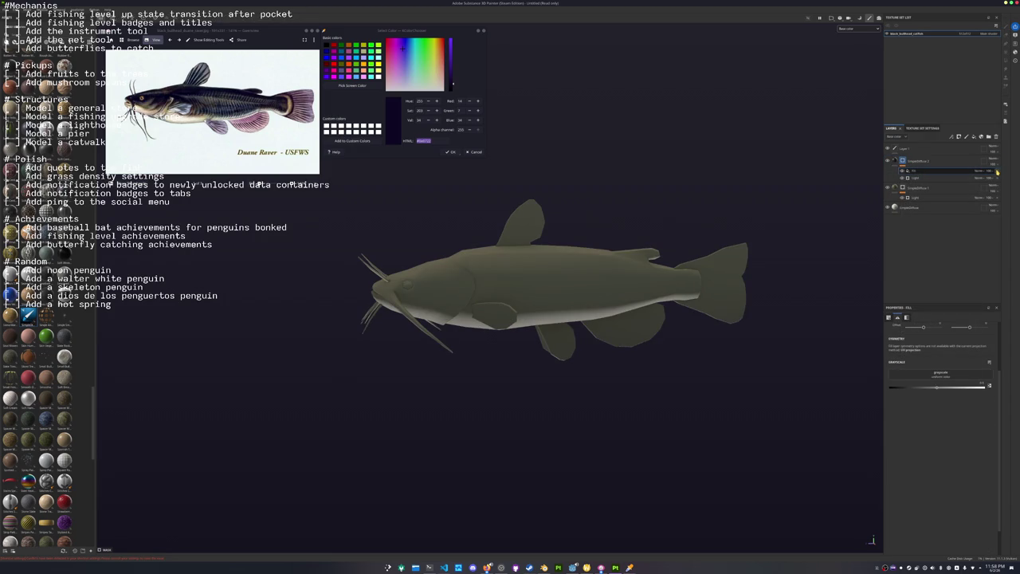
click(937, 374)
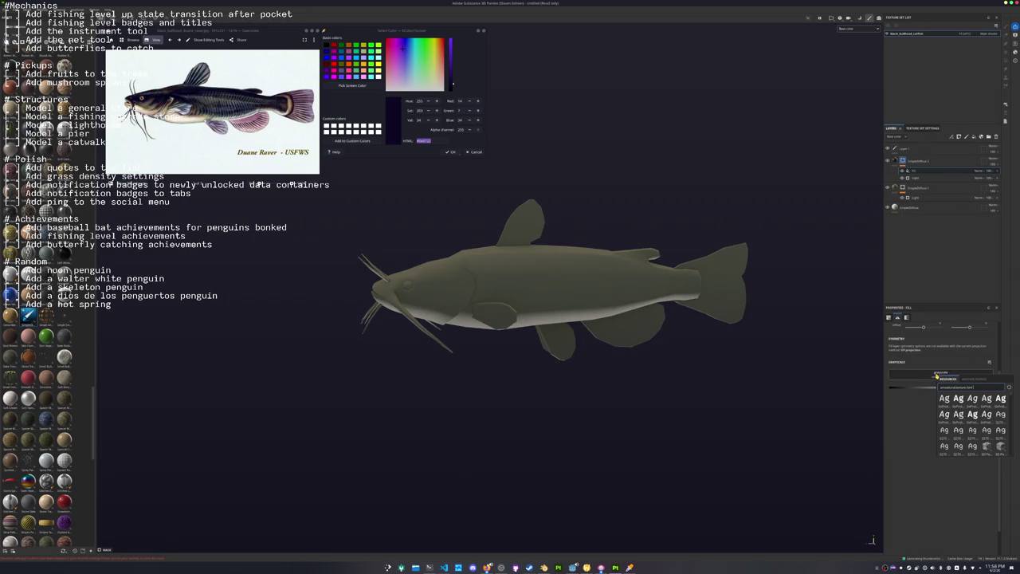
text( weave)
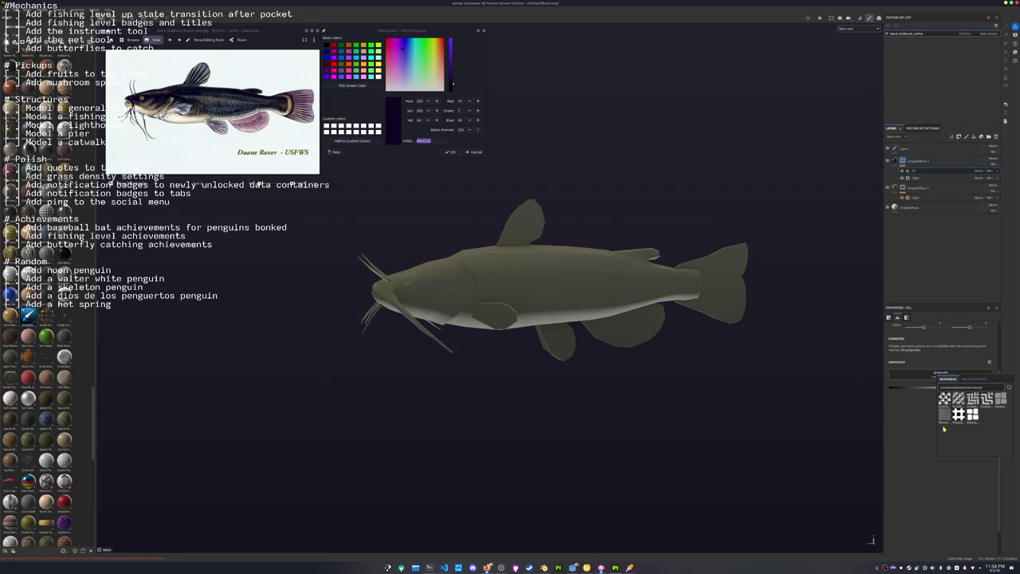
key(BackSpace)
key(BackSpace)
key(BackSpace)
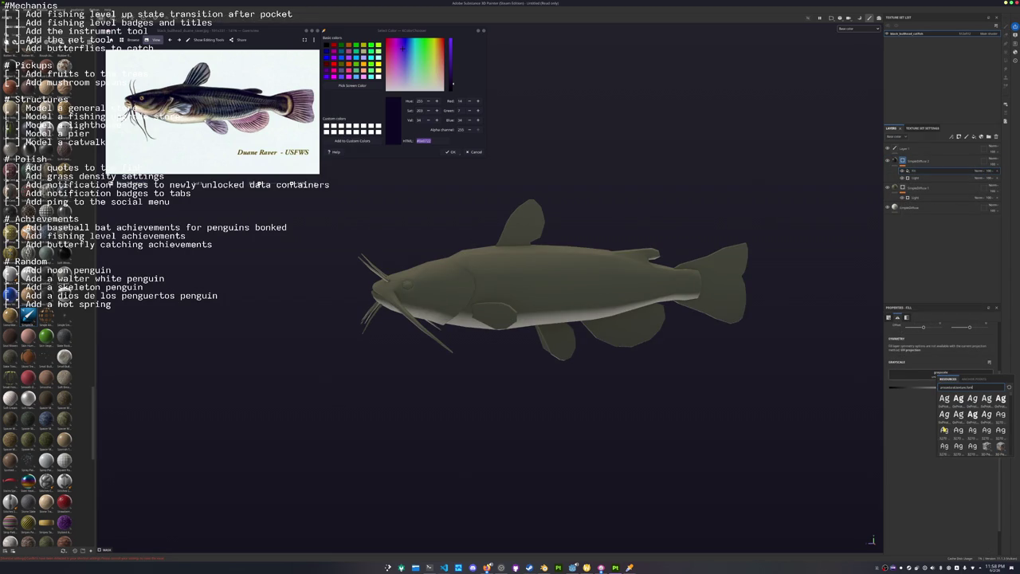
text(dood)
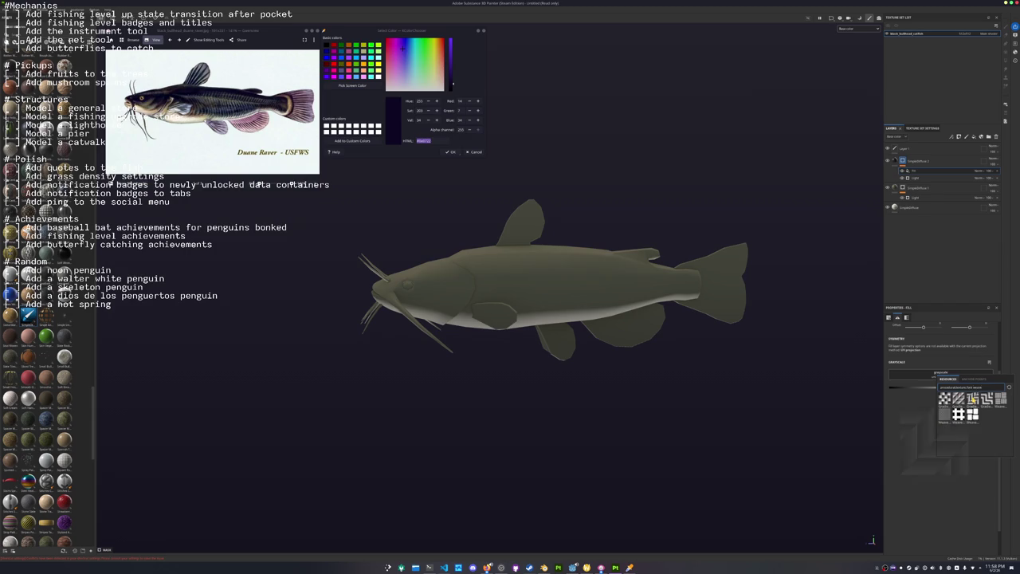
mouse_move(987, 399)
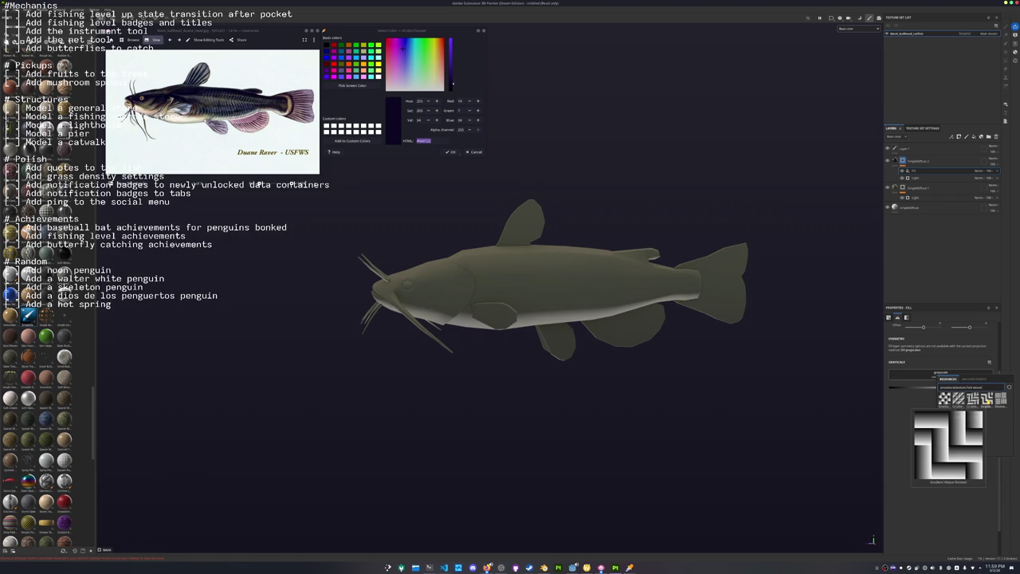
Apply the gradient weave pattern to the fill's Grayscale slot with Planar projection.
click(986, 399)
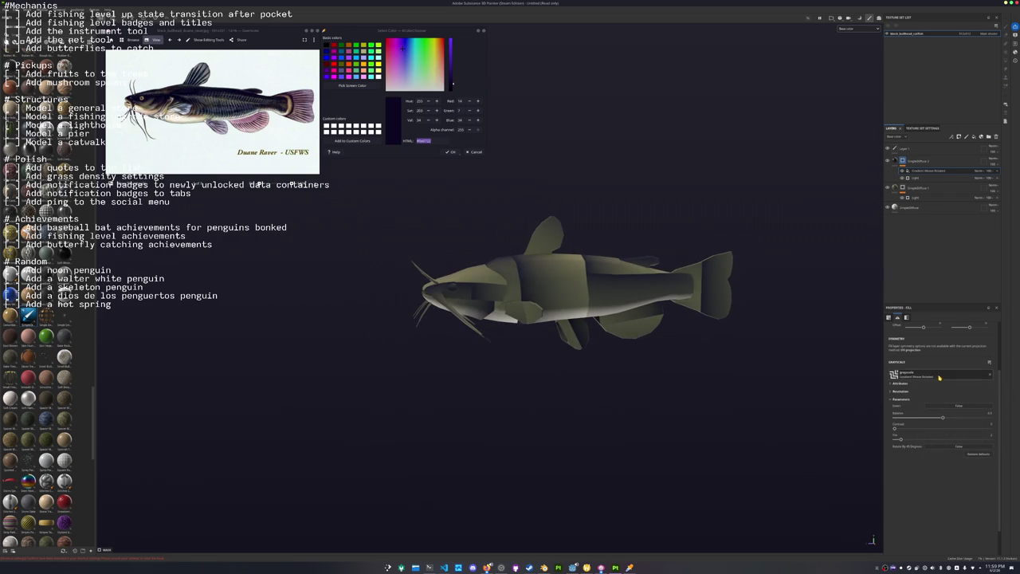
click(926, 336)
click(927, 344)
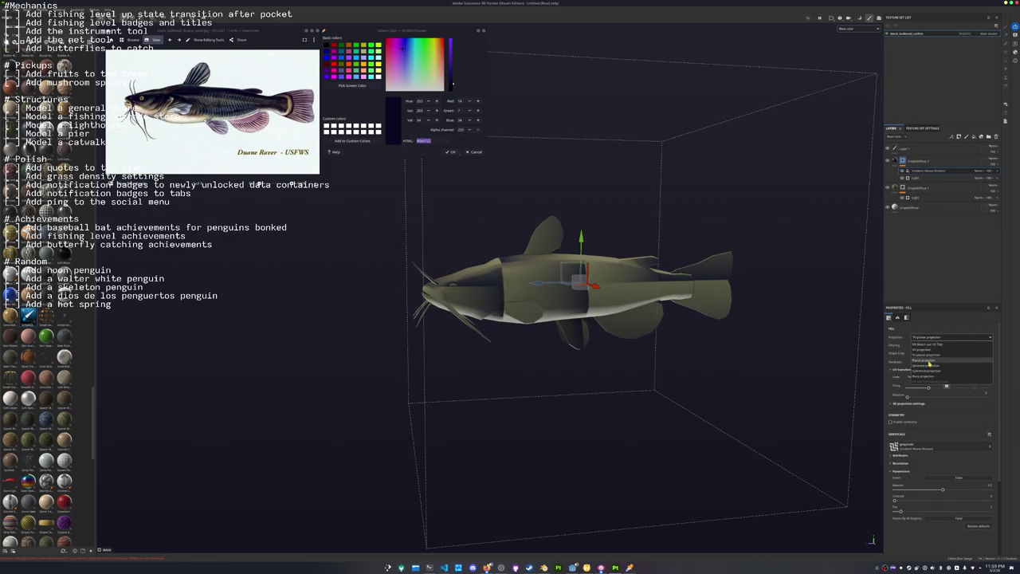
click(928, 360)
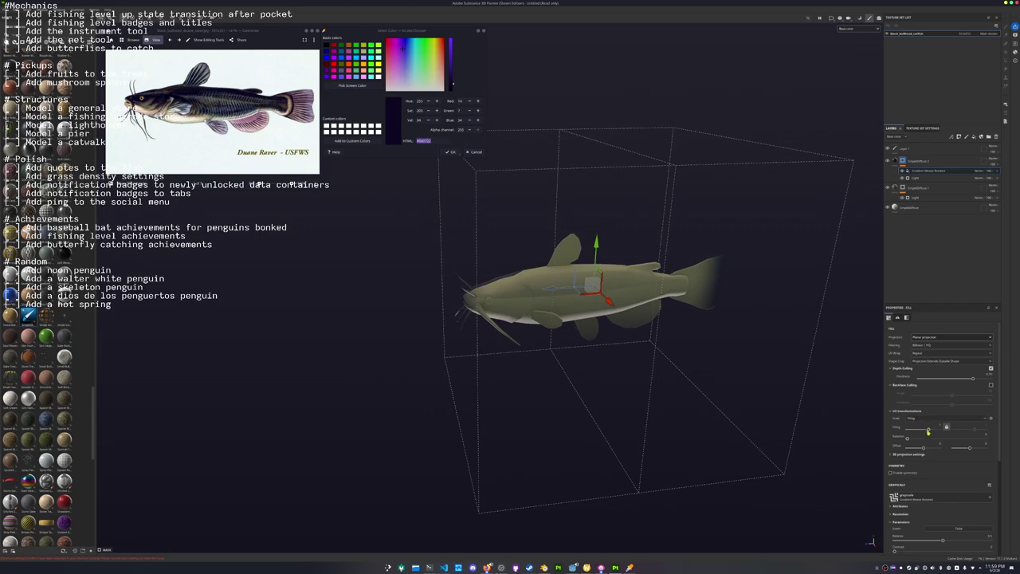
scroll(917, 444, down, 2)
scroll(918, 446, down, 1)
Rotate the 3D projection into diagonal chevrons, adjusting tiling and setting Y rotation to 0.
click(903, 391)
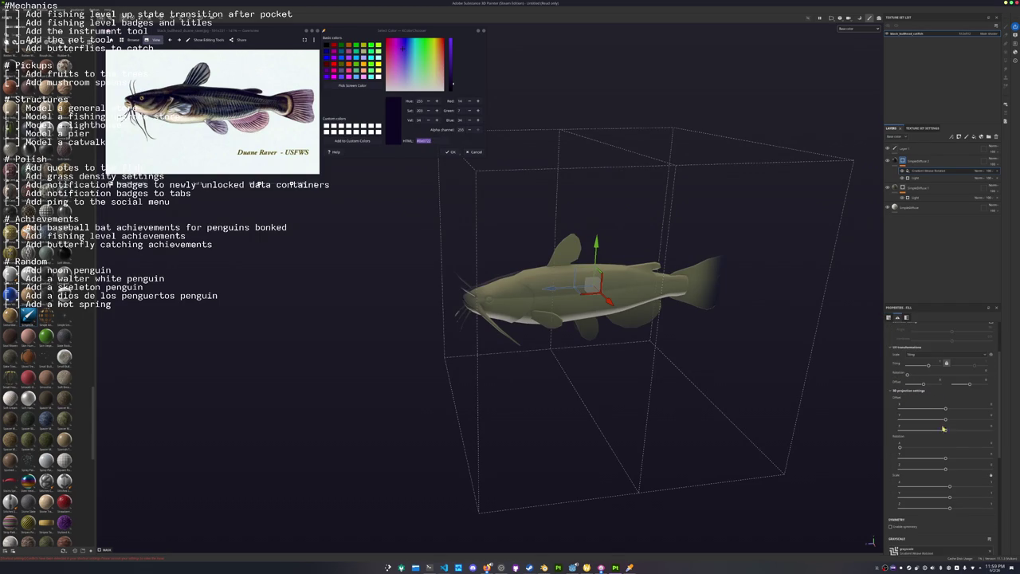
mouse_move(900, 448)
mouse_down()
mouse_move(947, 449)
mouse_move(954, 465)
mouse_up()
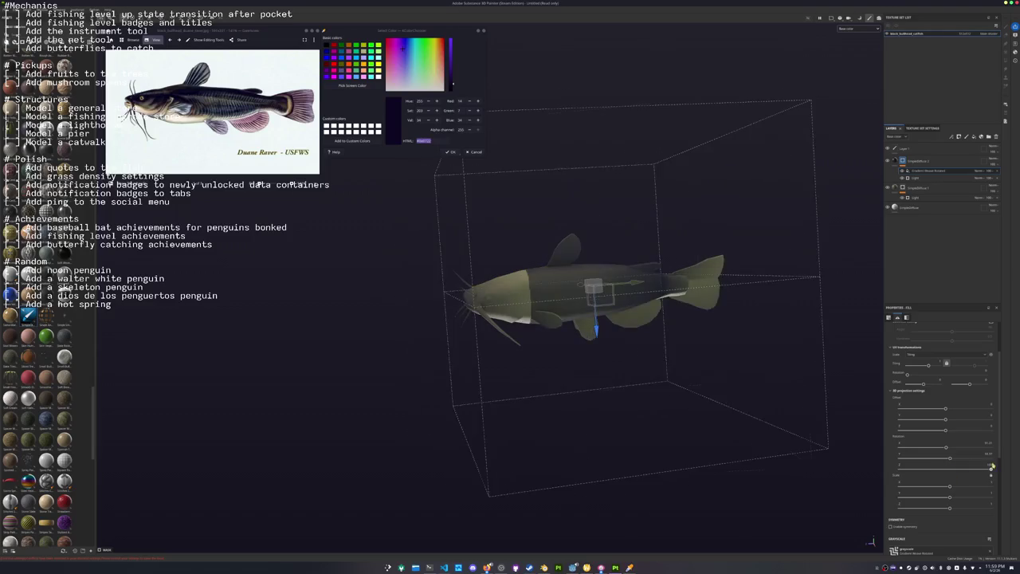
scroll(926, 414, up, 2)
drag(927, 398, 931, 397)
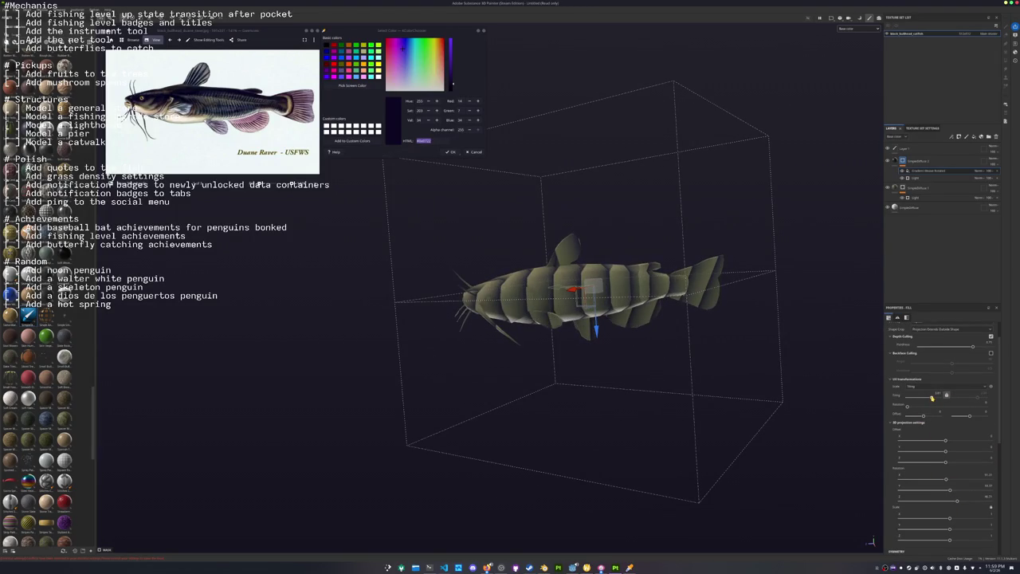
drag(950, 490, 923, 491)
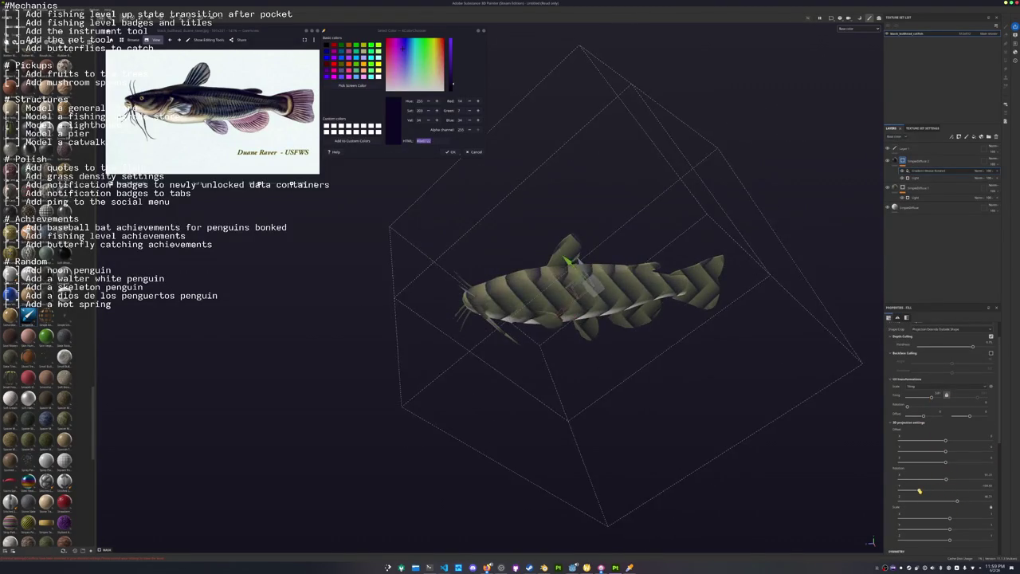
click(983, 484)
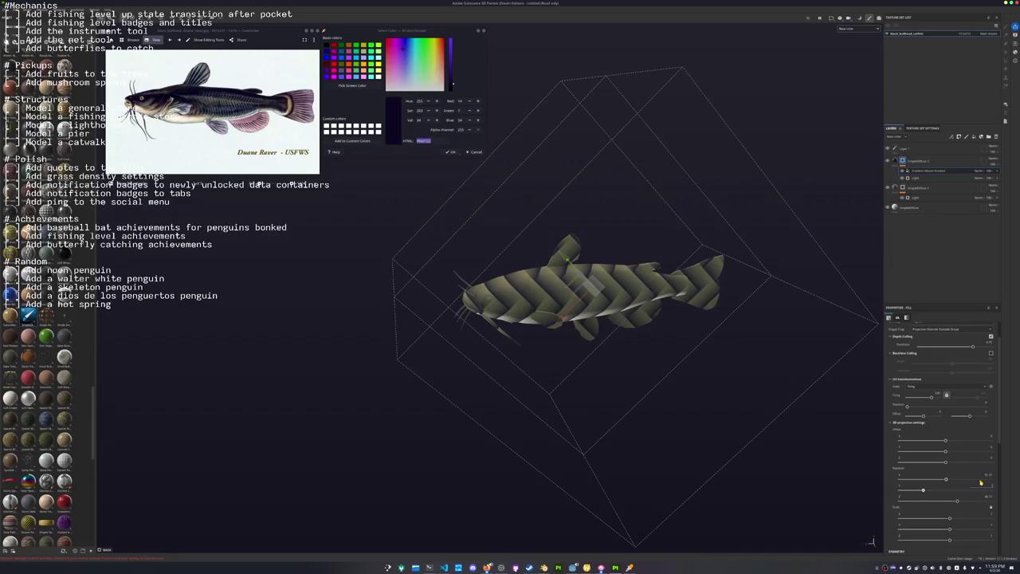
scroll(981, 482, up, 1)
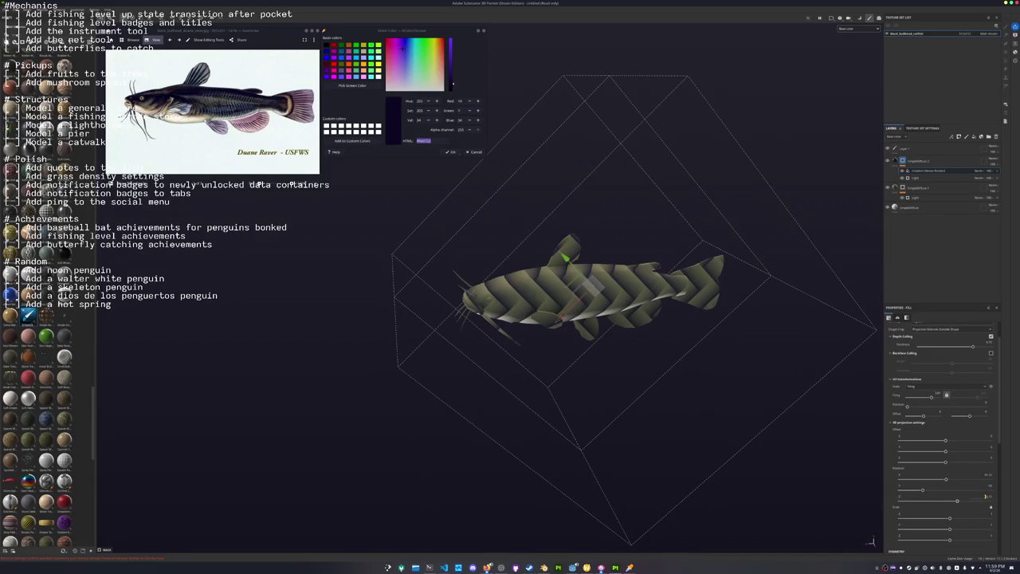
text(0)
key(Return)
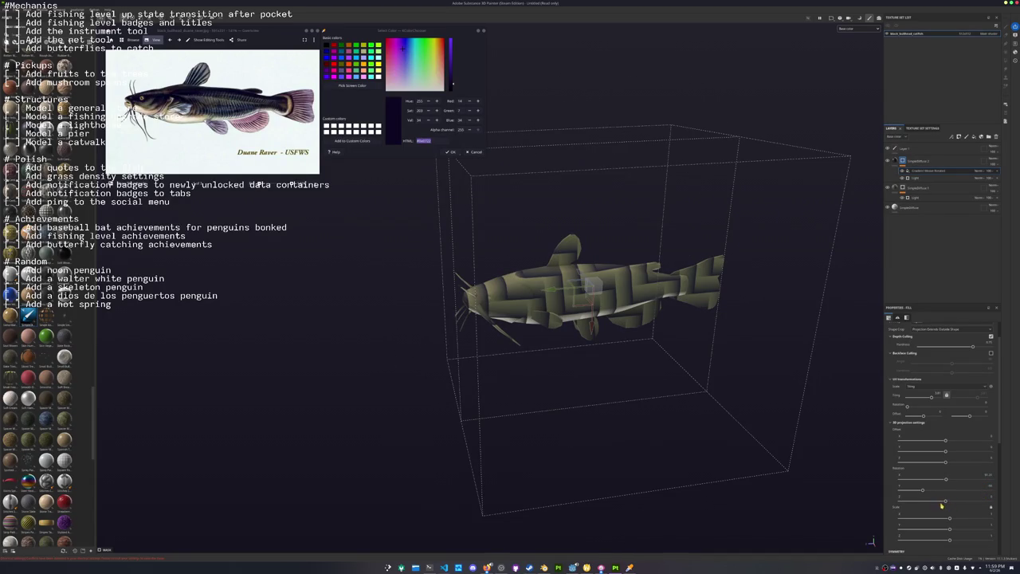
mouse_move(943, 500)
mouse_down()
mouse_move(915, 507)
mouse_move(958, 512)
mouse_up()
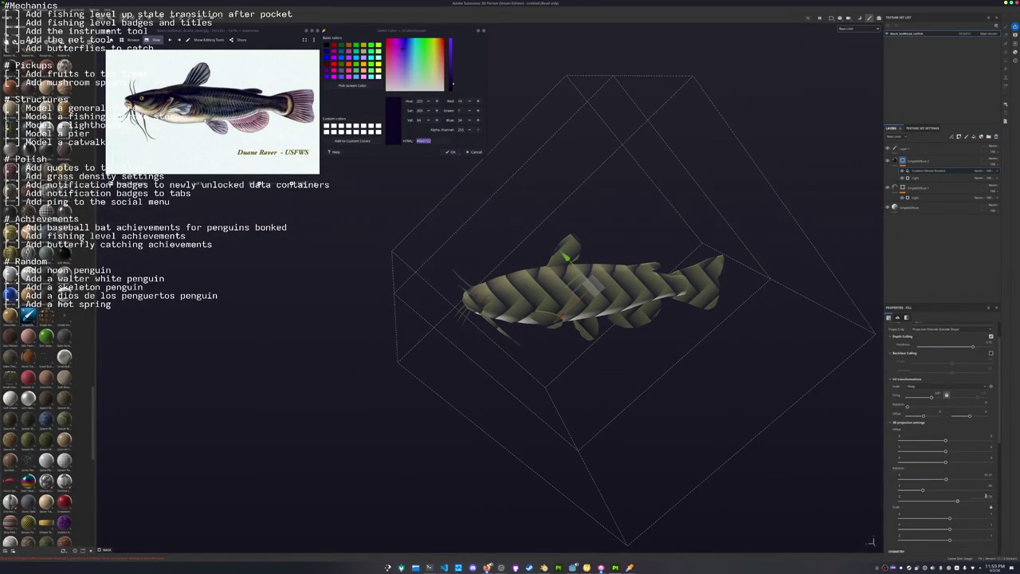
Raise the Grayscale Balance to thin the pattern into narrow pale chevrons.
drag(986, 495, 988, 496)
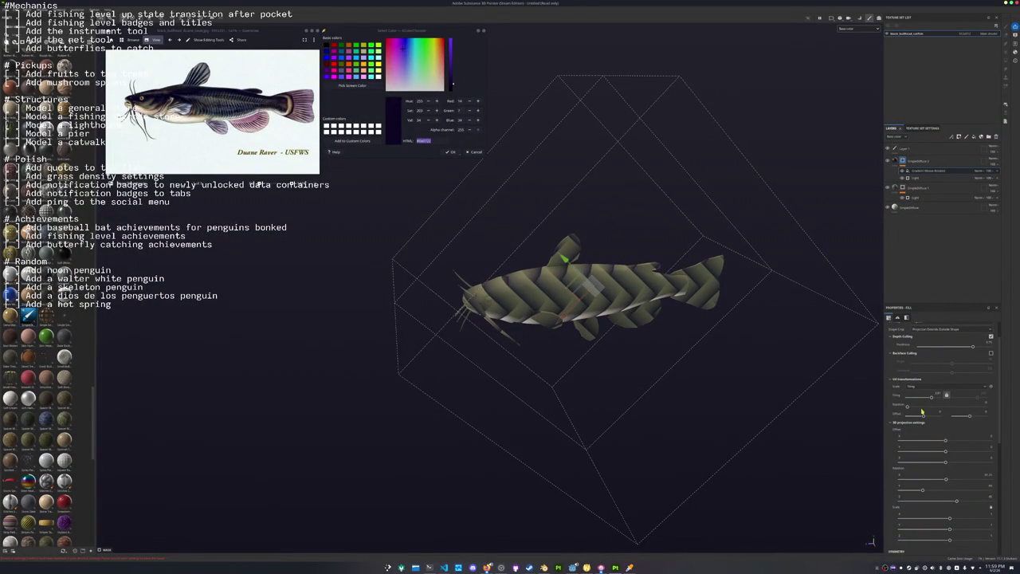
scroll(924, 419, down, 3)
scroll(932, 434, down, 3)
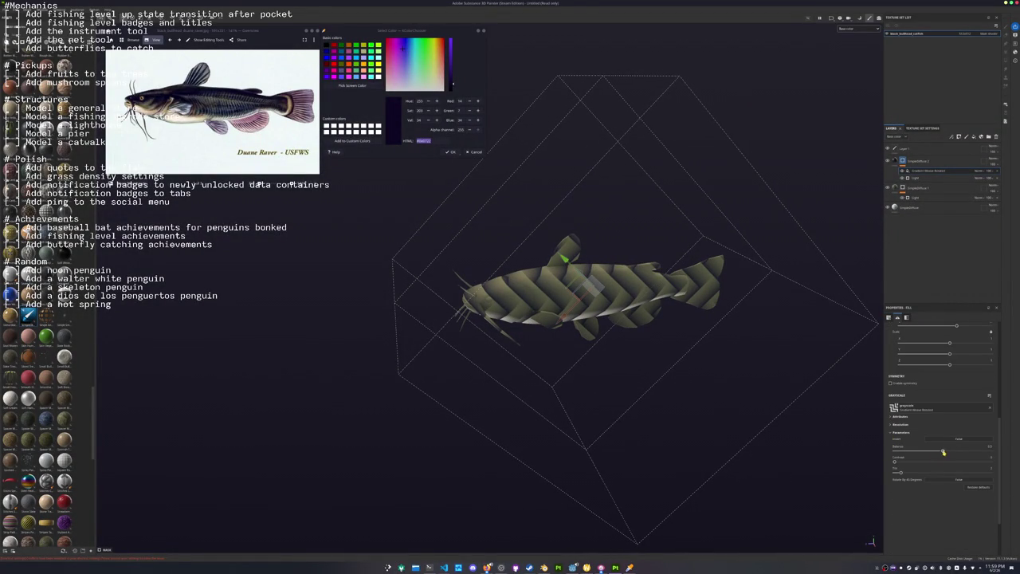
drag(943, 451, 982, 451)
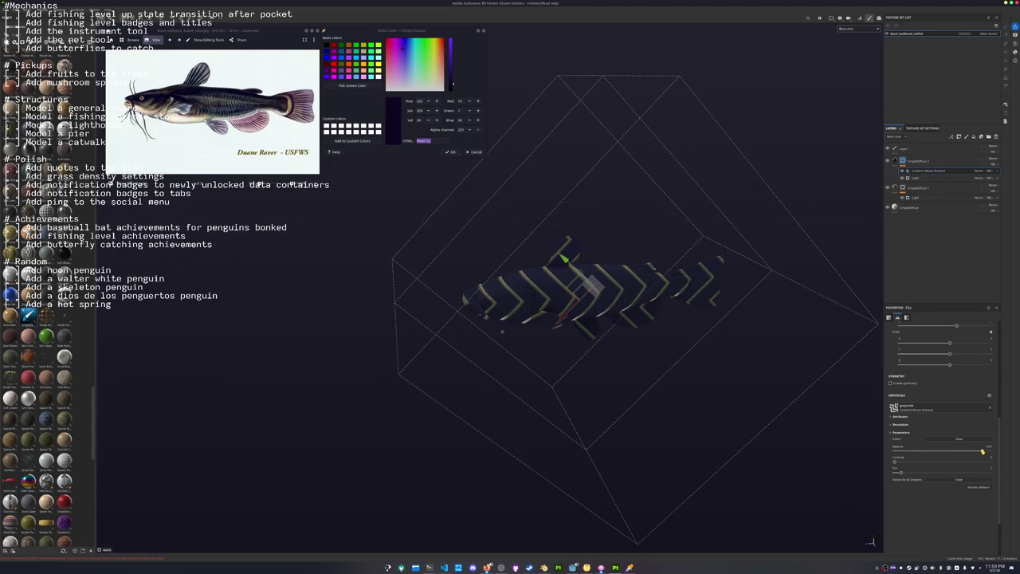
scroll(924, 429, up, 1)
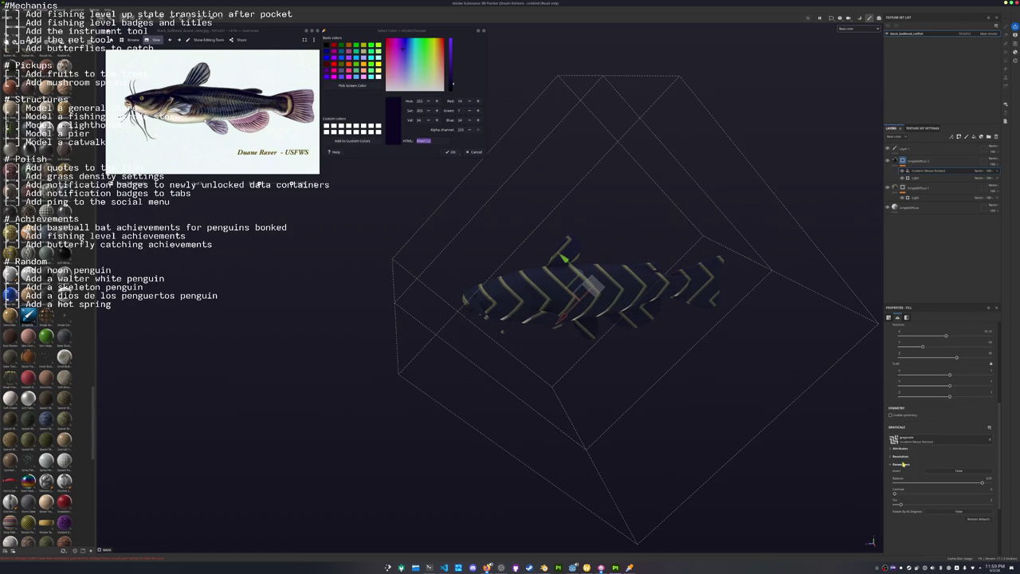
scroll(917, 446, up, 2)
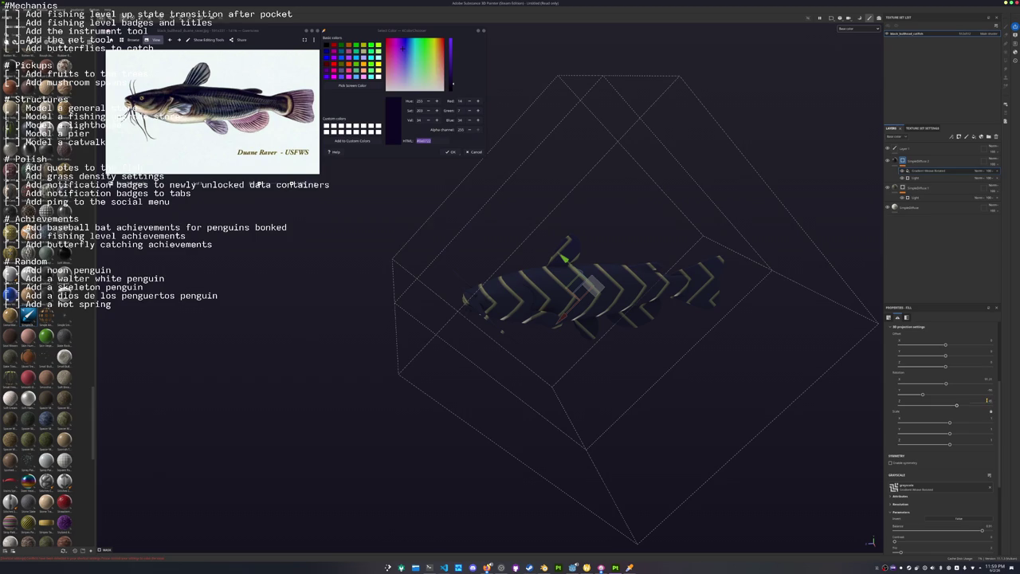
Realign the zigzag stripes along the fish by editing the 3D projection rotation values.
drag(957, 407, 914, 407)
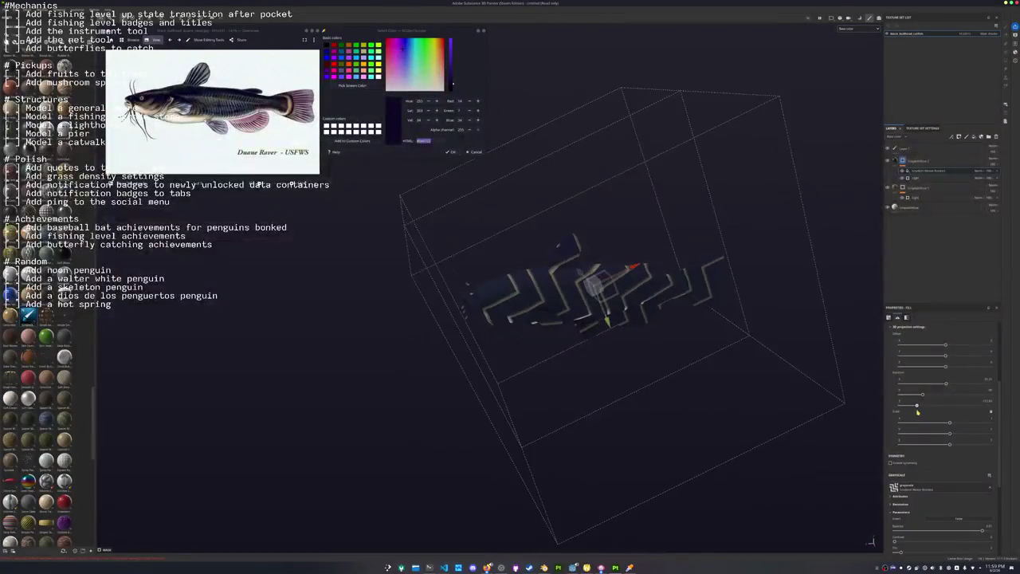
click(985, 400)
text(0)
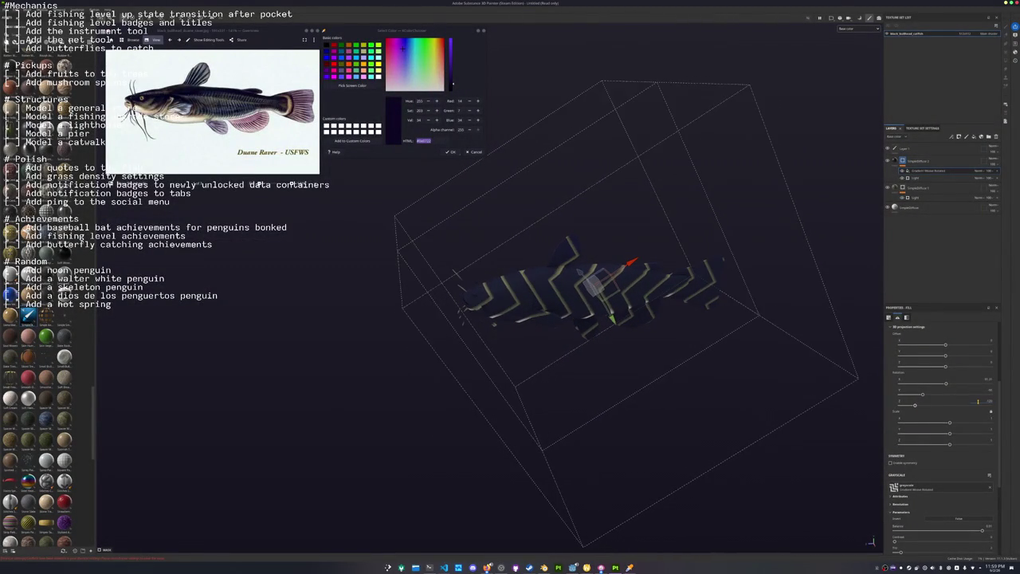
text(f)
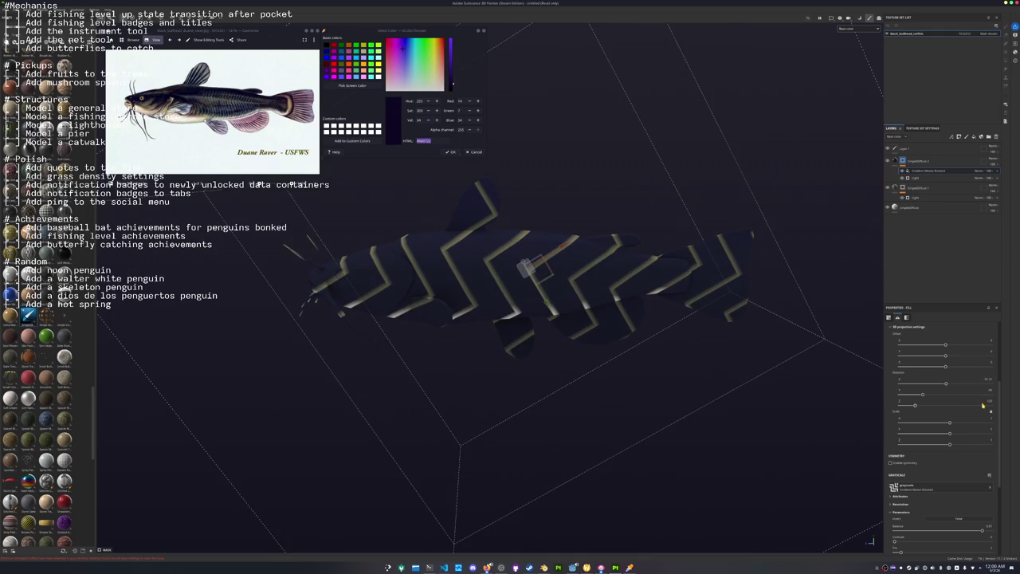
drag(916, 406, 913, 407)
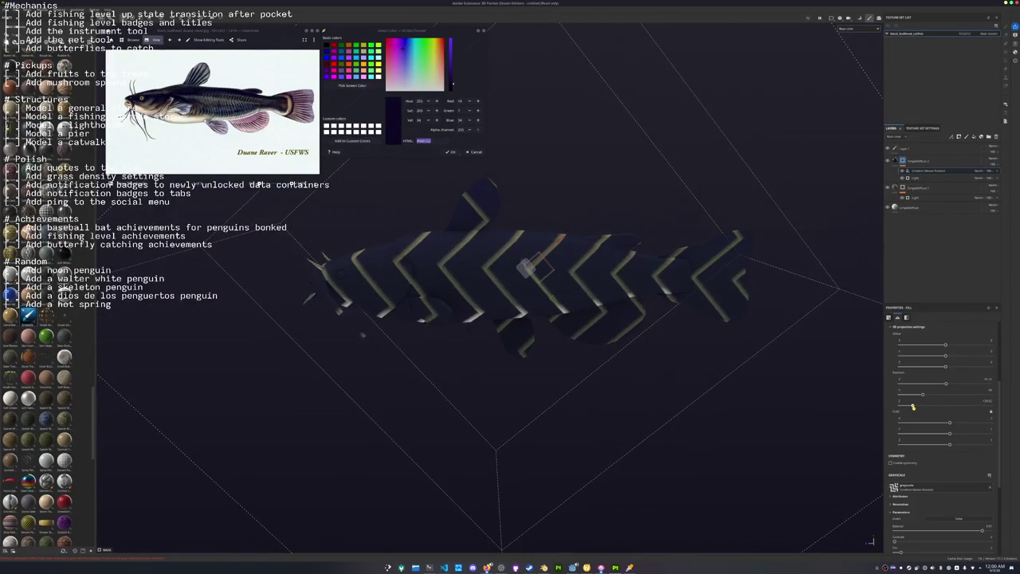
click(980, 400)
key(Return)
alt+drag(760, 337, 724, 359)
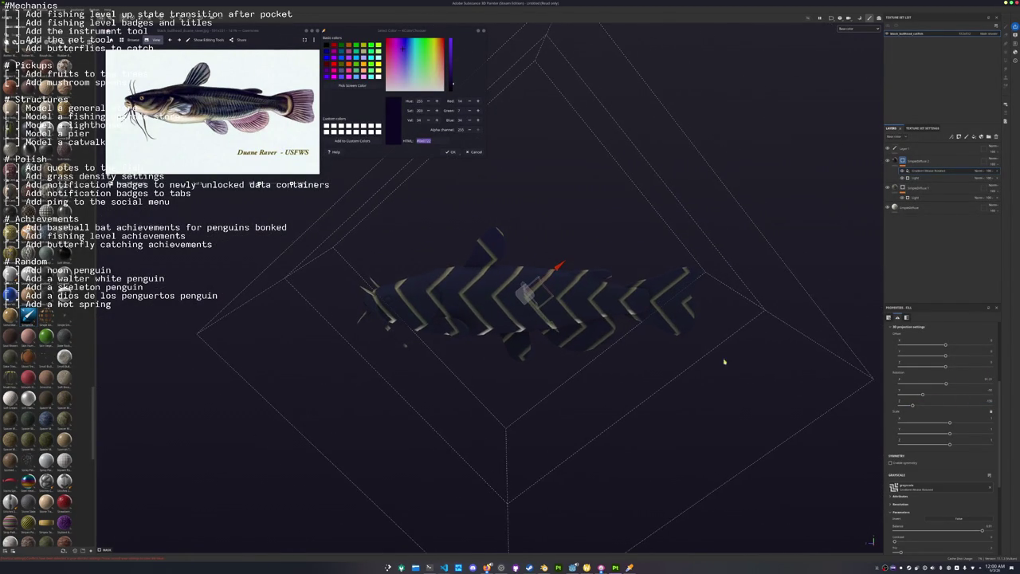
scroll(894, 431, down, 3)
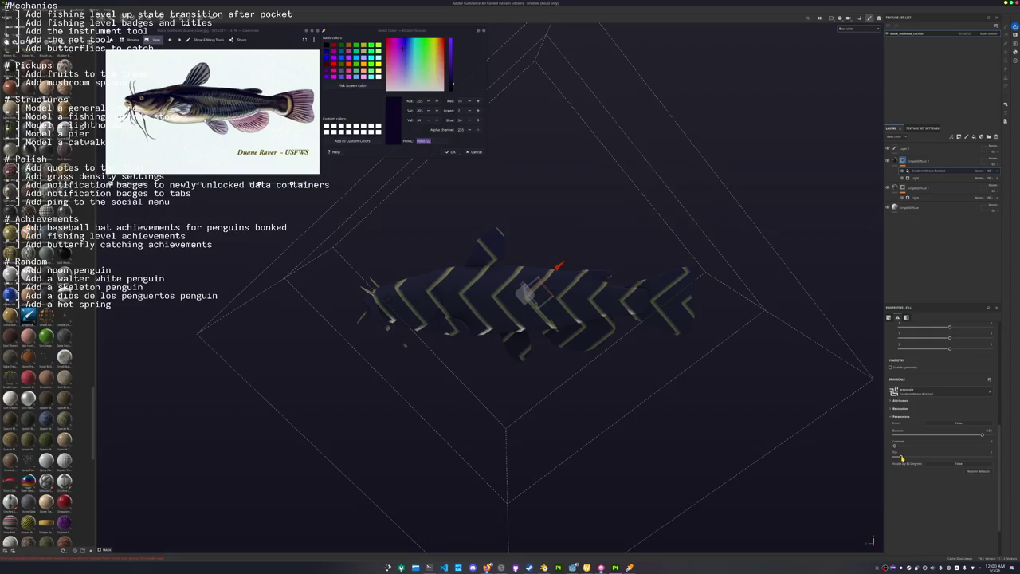
scroll(901, 457, up, 3)
Adjust the pattern's scale and tiling into fewer, larger stripes.
drag(948, 450, 949, 449)
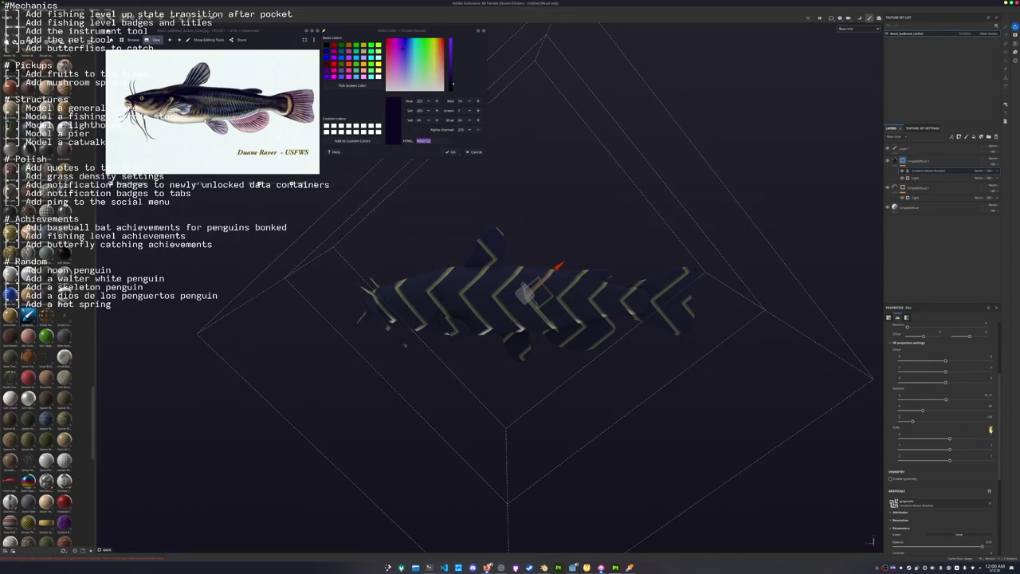
mouse_move(949, 438)
mouse_down()
mouse_move(951, 462)
mouse_move(950, 451)
mouse_up()
scroll(916, 470, down, 3)
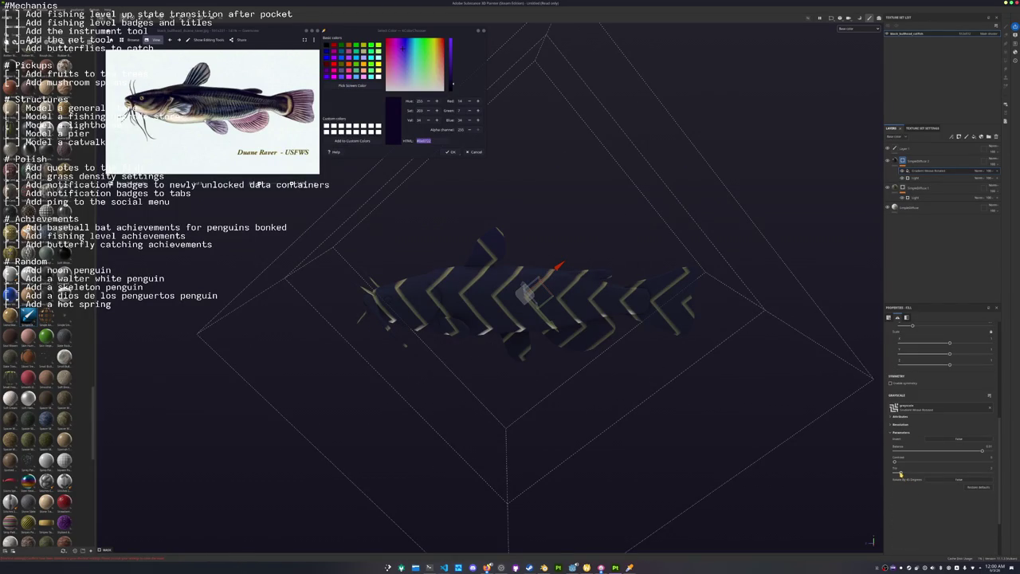
drag(901, 473, 901, 474)
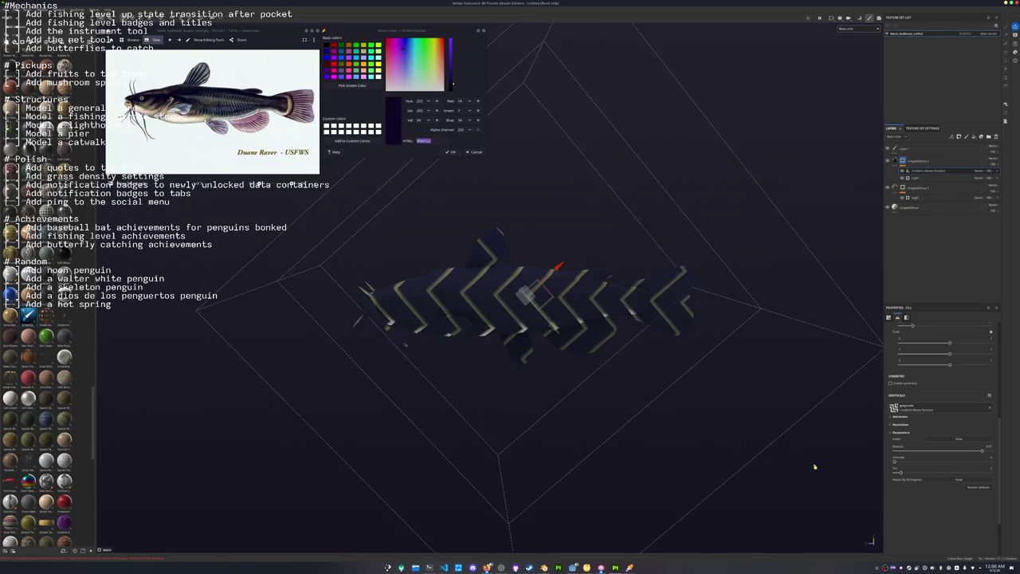
Lower the pattern's balance so the fish turns olive-green.
alt+drag(813, 467, 844, 454)
click(896, 425)
scroll(893, 434, up, 1)
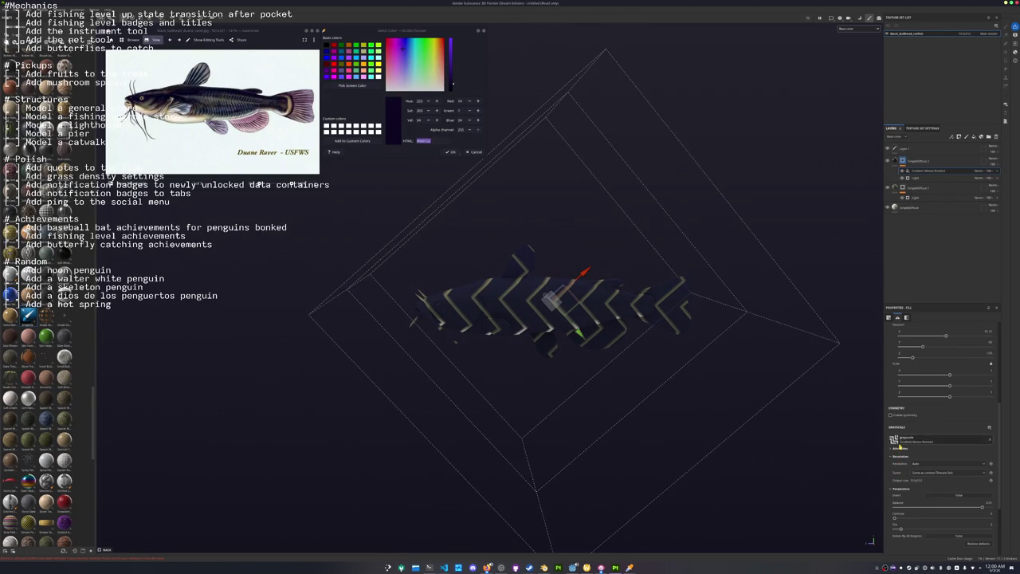
click(899, 450)
scroll(901, 461, up, 2)
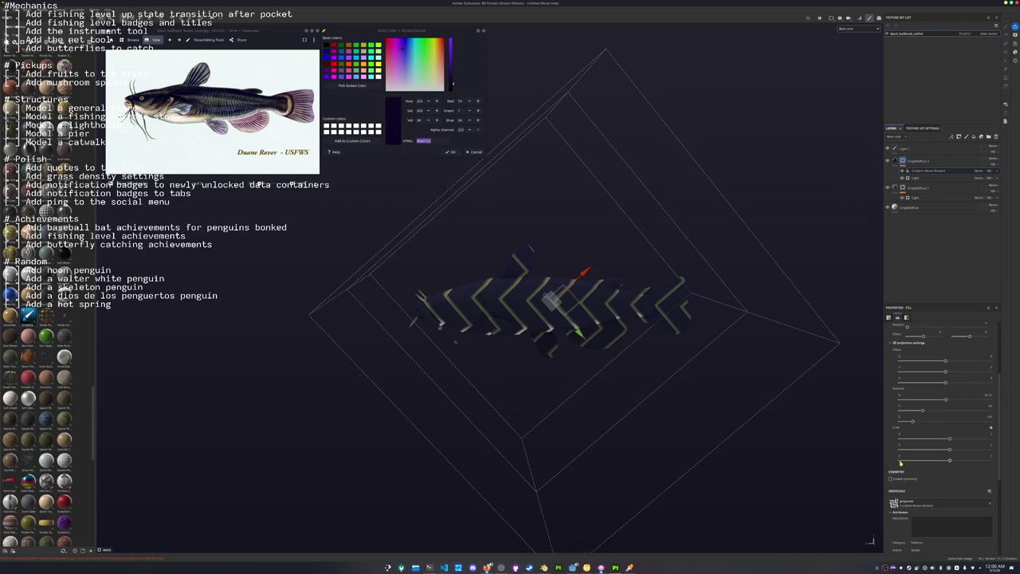
scroll(888, 455, up, 3)
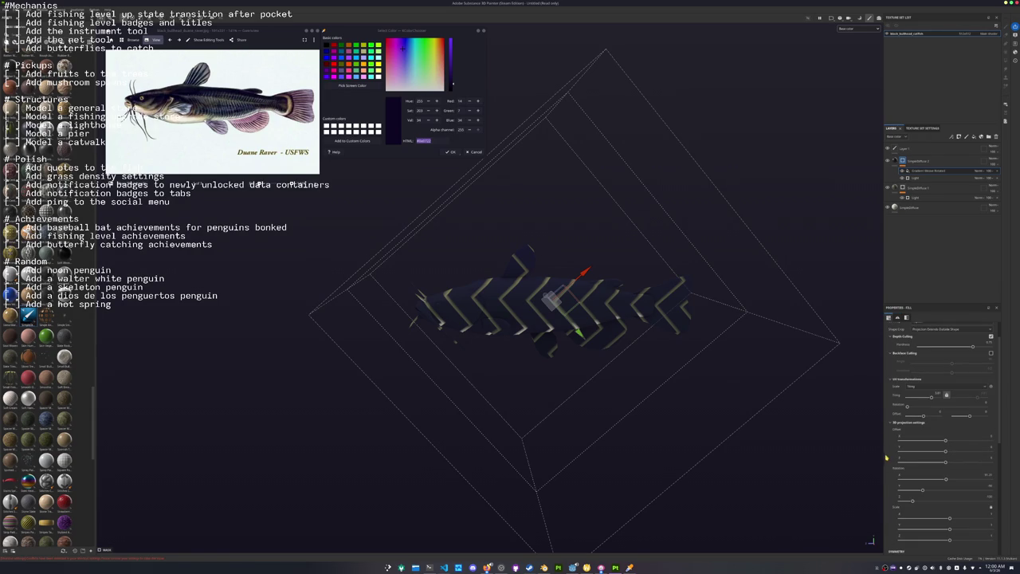
scroll(888, 449, up, 1)
scroll(887, 449, down, 2)
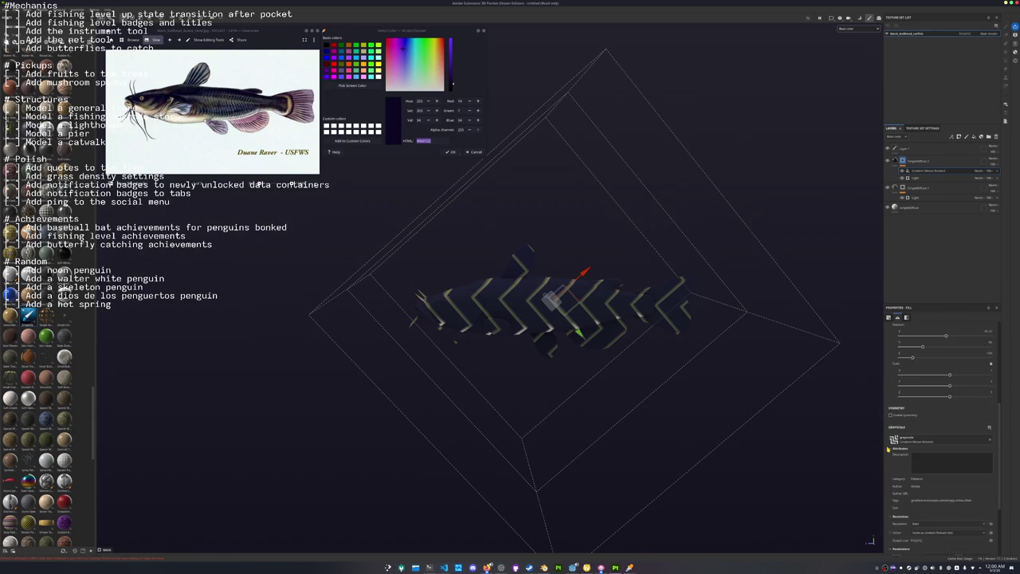
scroll(888, 449, down, 2)
scroll(889, 451, down, 3)
mouse_move(979, 470)
mouse_down()
mouse_move(902, 473)
mouse_move(979, 469)
mouse_up()
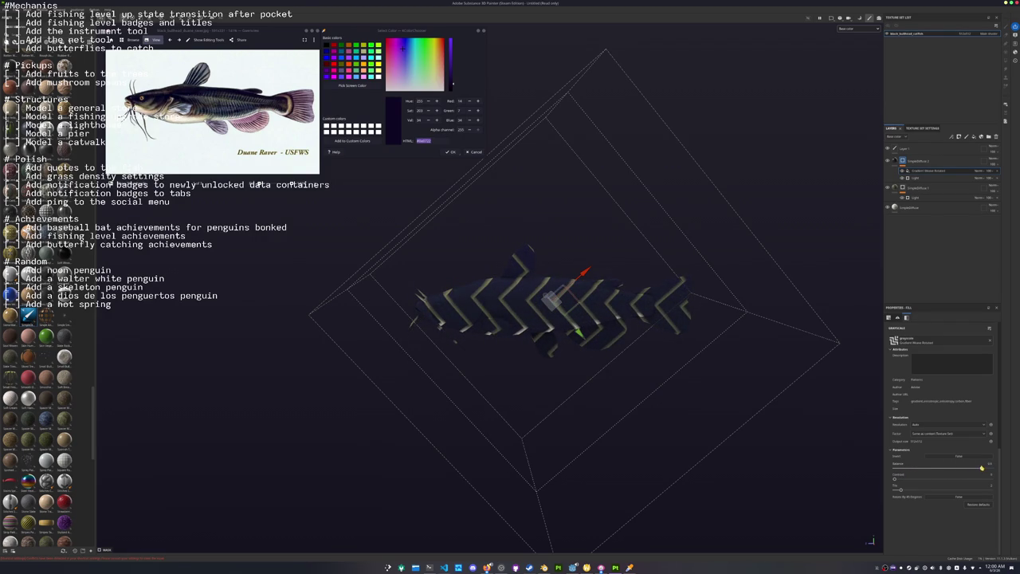
scroll(924, 492, down, 2)
scroll(908, 501, up, 2)
Rotate the pattern 90 degrees with rotation 0, turning the chevrons into vertical stripes.
click(943, 498)
scroll(956, 454, up, 2)
scroll(968, 423, up, 2)
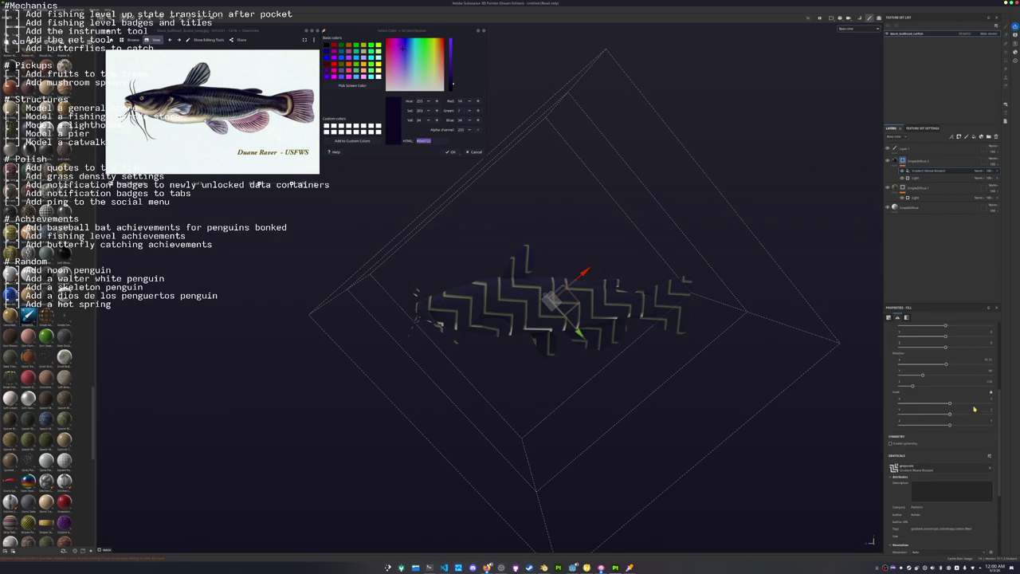
click(988, 381)
text(0)
key(Return)
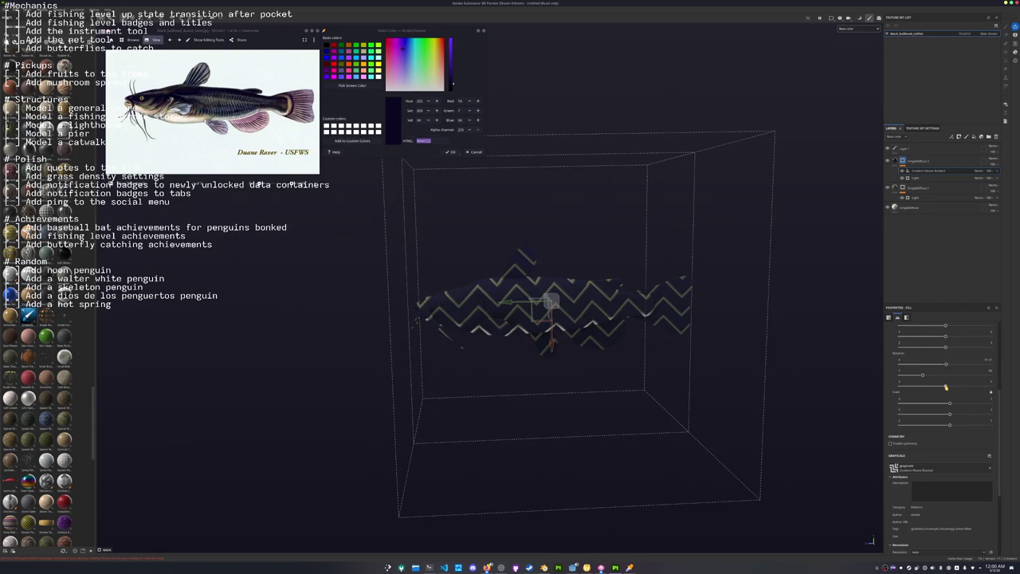
drag(945, 388, 922, 391)
click(986, 382)
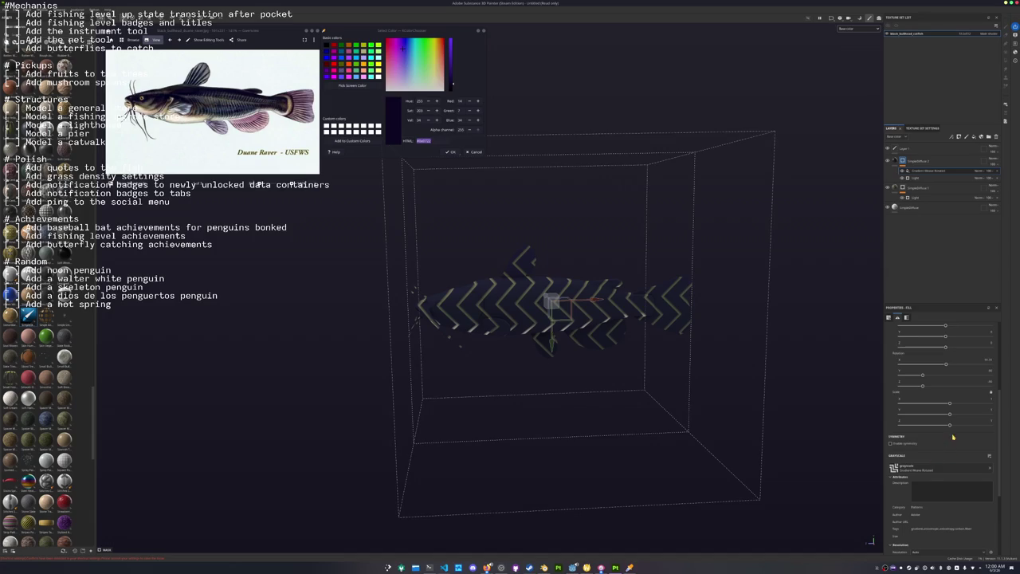
mouse_move(955, 427)
mouse_down()
mouse_move(958, 415)
mouse_move(943, 408)
mouse_up()
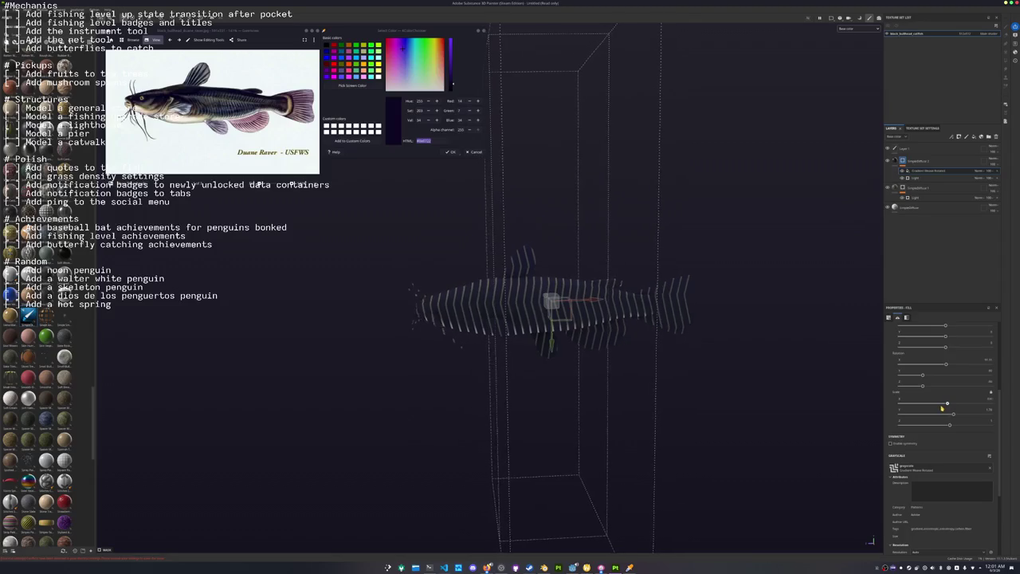
Change the pattern effect's blend mode and add a generator to the layer mask.
scroll(747, 379, up, 2)
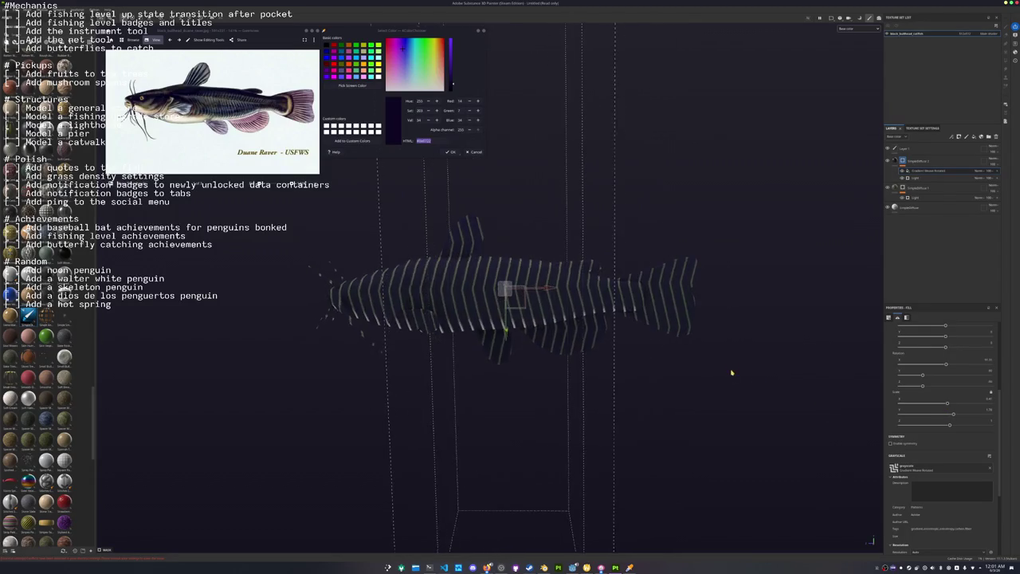
middle_drag(731, 371, 850, 371)
click(978, 171)
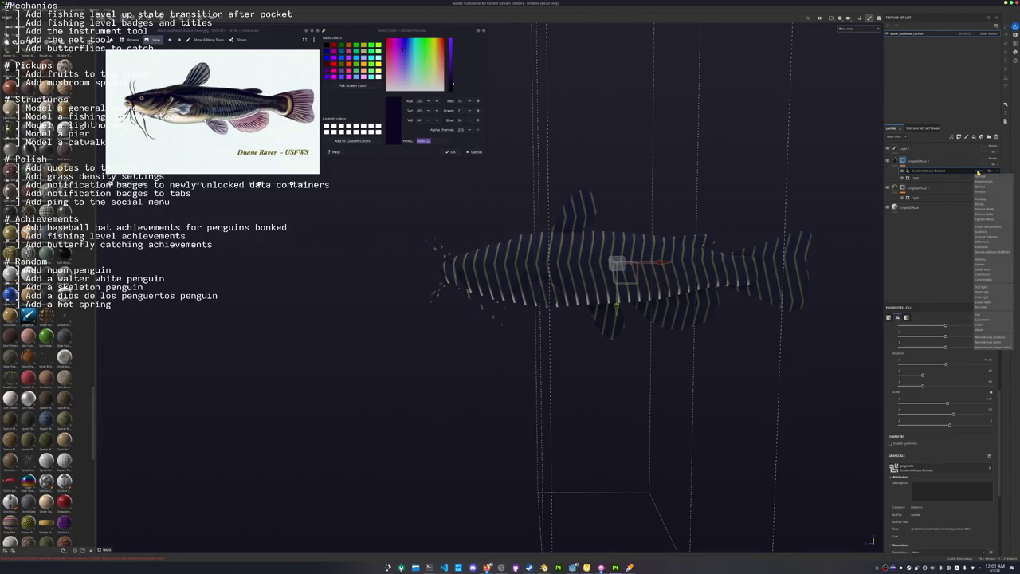
click(980, 203)
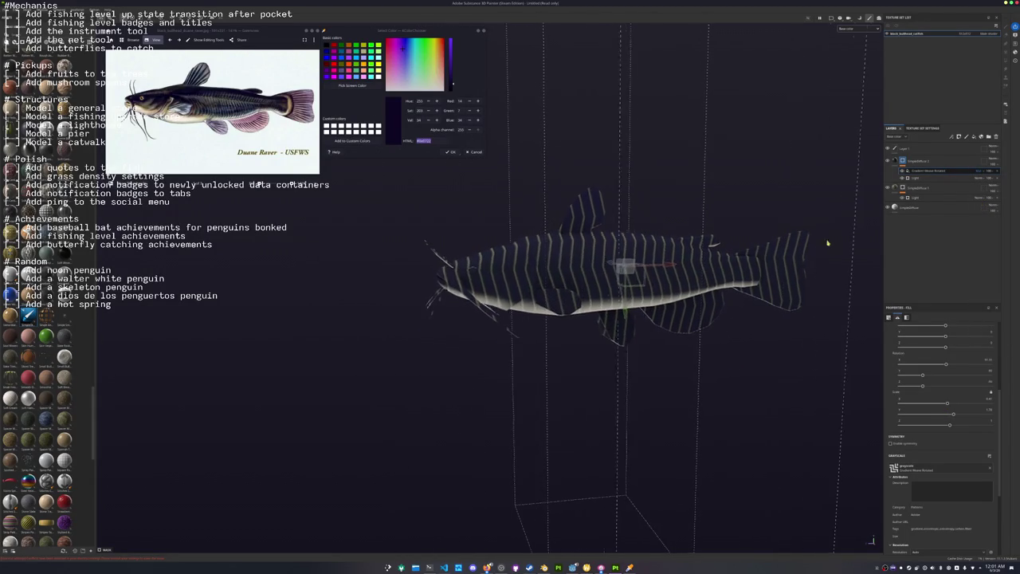
right_click(905, 161)
click(923, 329)
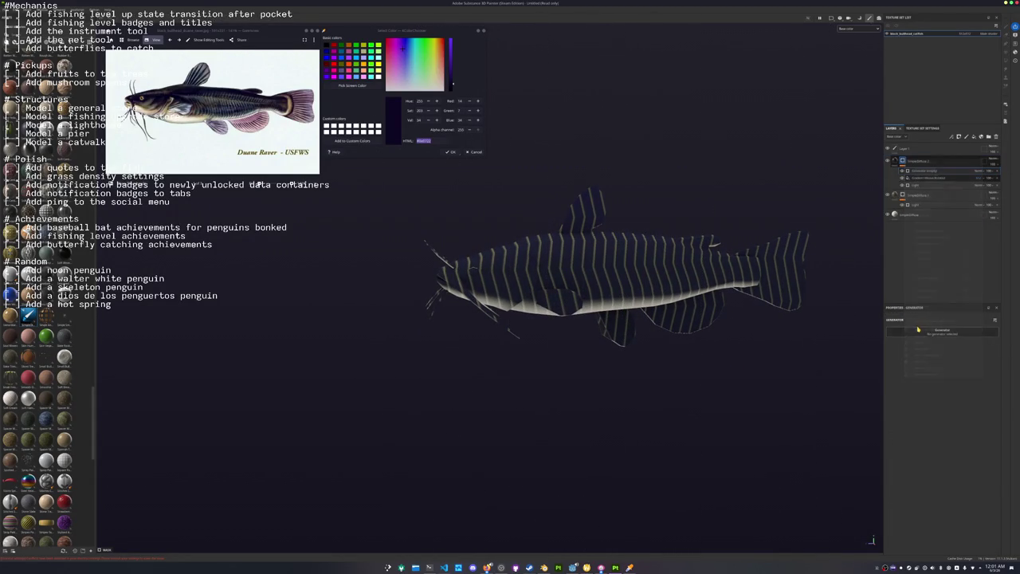
click(942, 331)
Use a 3D Distance generator, tuning Position Z, Radius and Contrast, and blend it with the stripes.
click(939, 352)
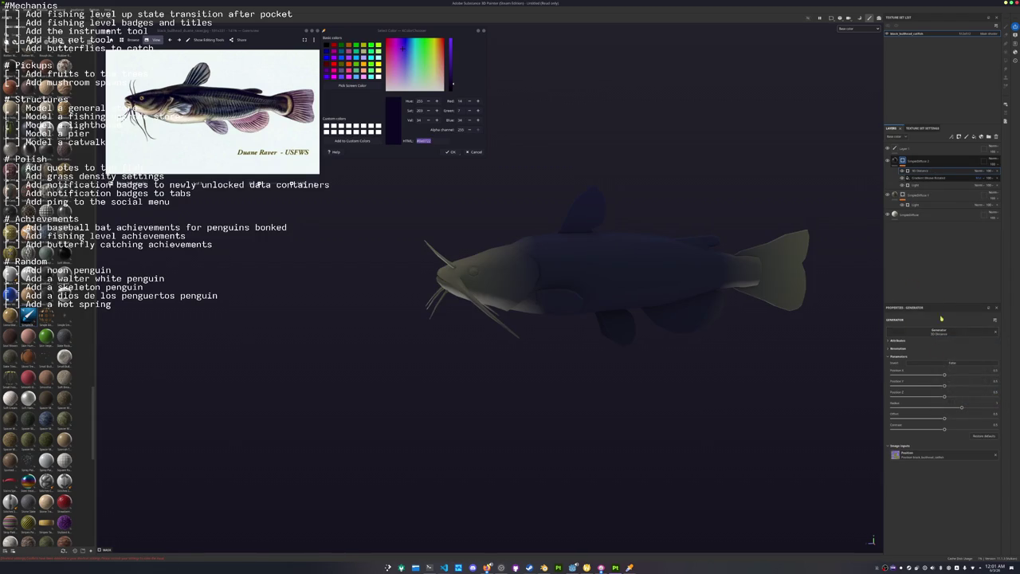
drag(944, 397, 883, 398)
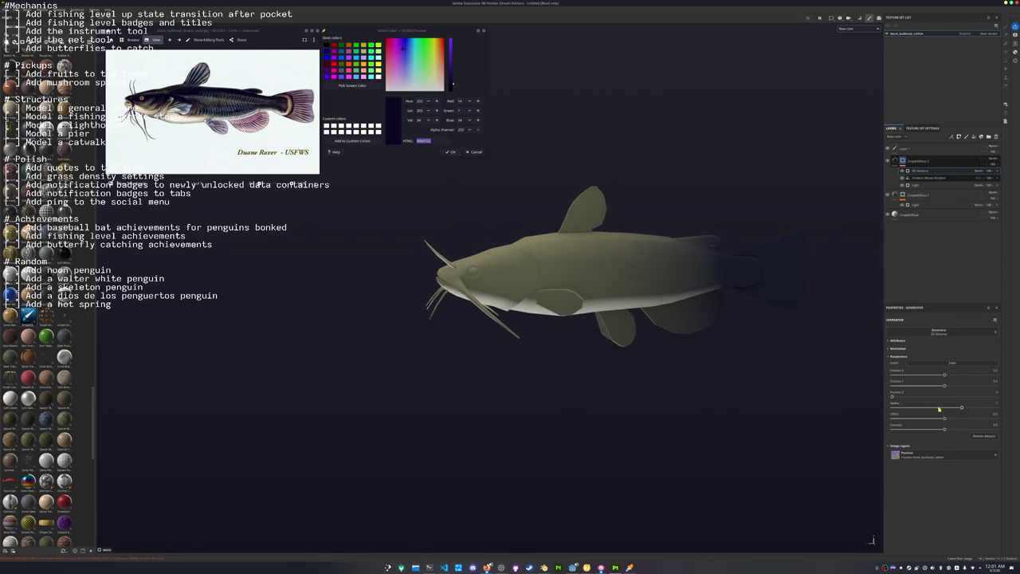
drag(966, 408, 992, 407)
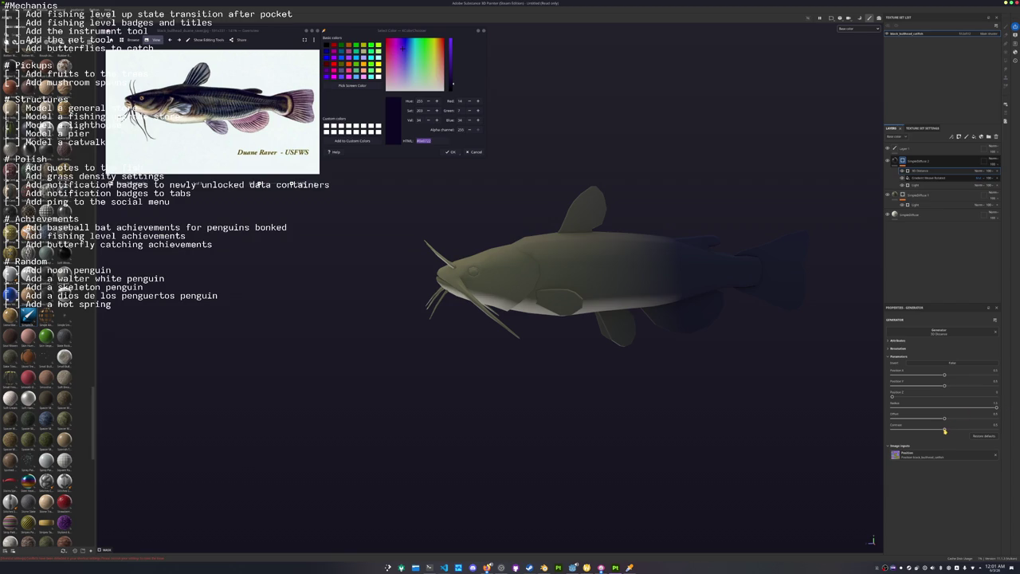
drag(944, 430, 969, 430)
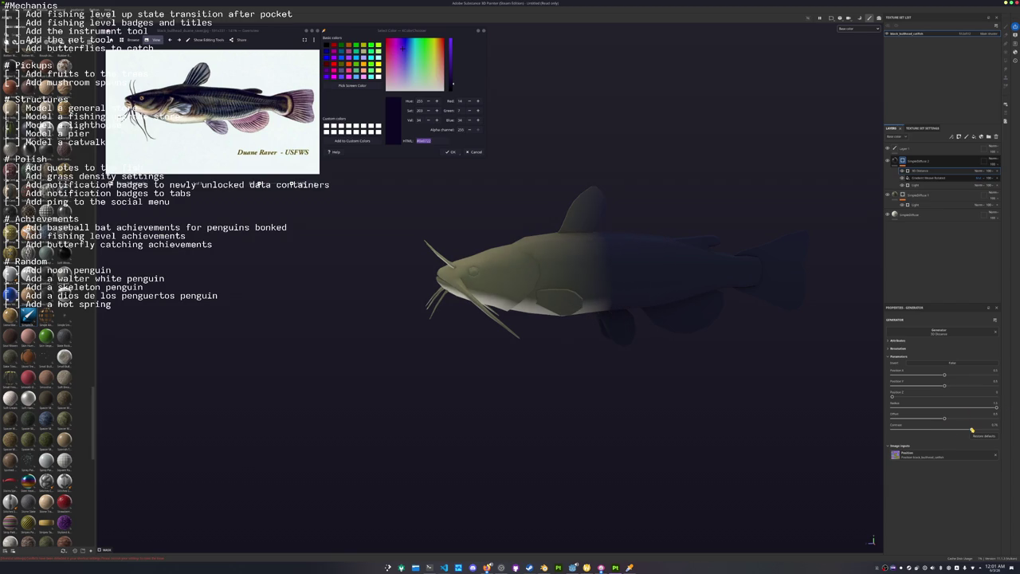
click(983, 178)
click(974, 220)
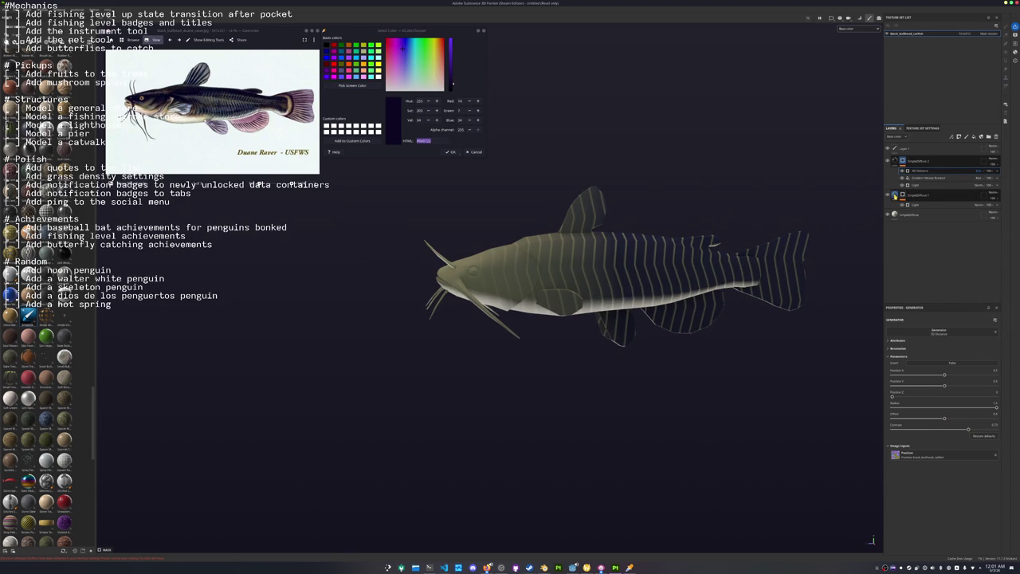
Cut the 3D Distance and Gradient effects from the SimpleDiffuse 2 layer.
click(922, 162)
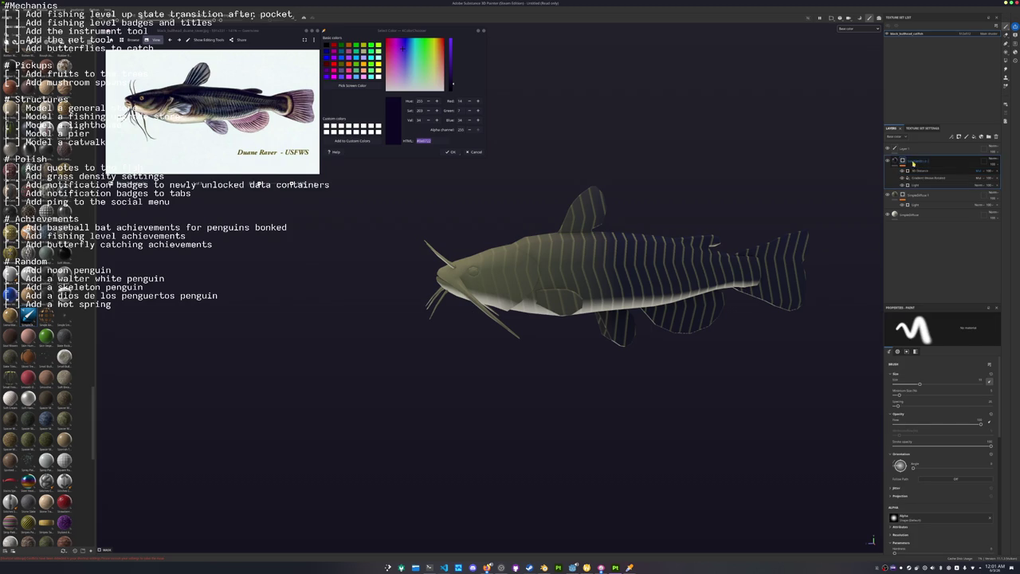
click(916, 169)
right_click(921, 172)
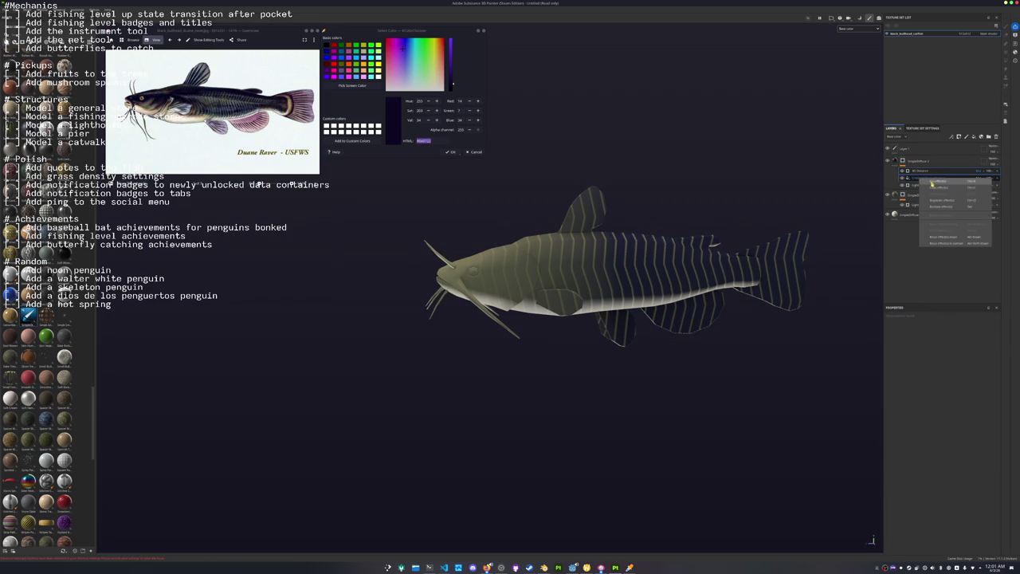
click(933, 183)
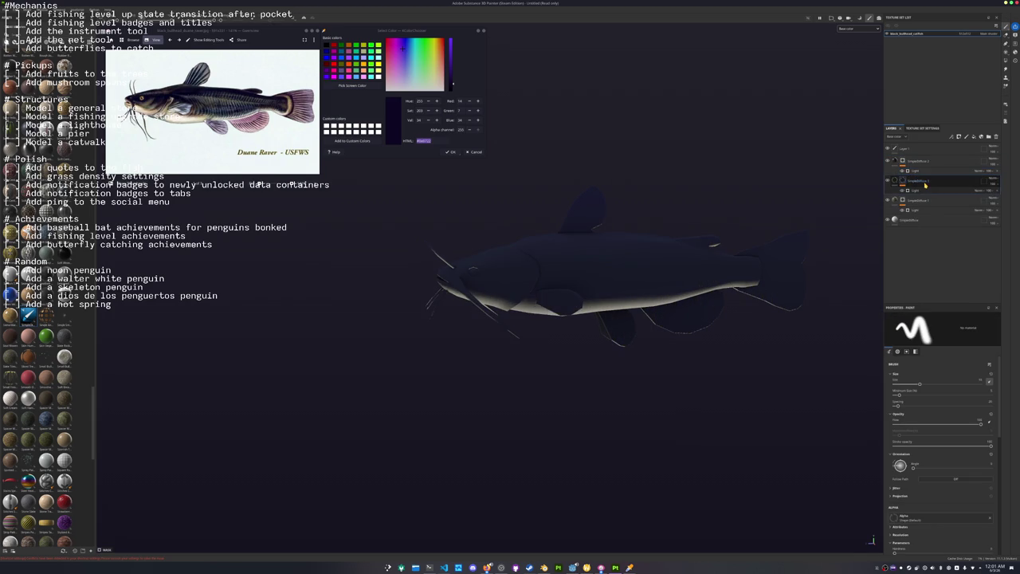
Paste the effects onto the top fill layer and change the Gradient's blend mode.
click(903, 161)
right_click(903, 161)
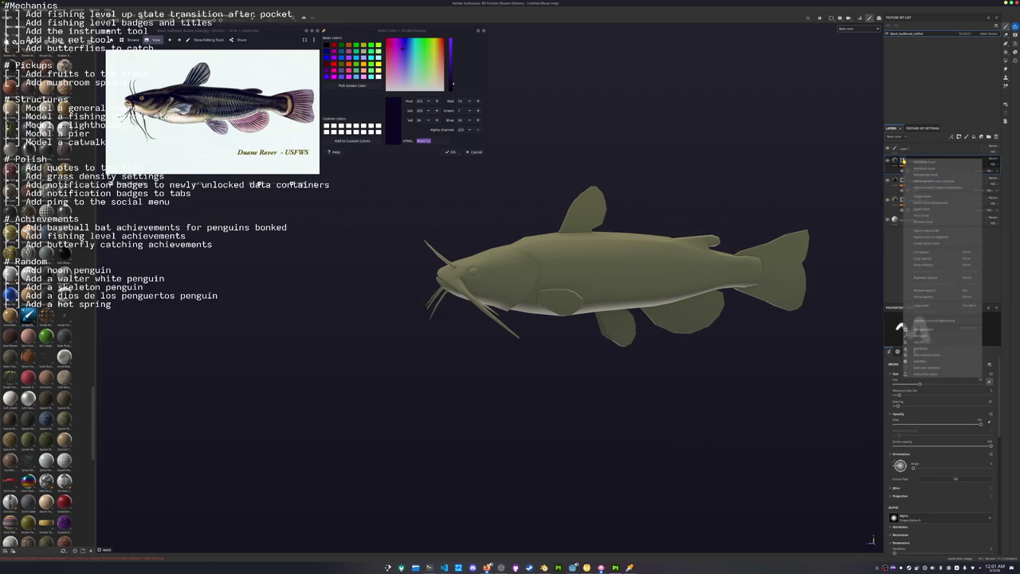
click(924, 265)
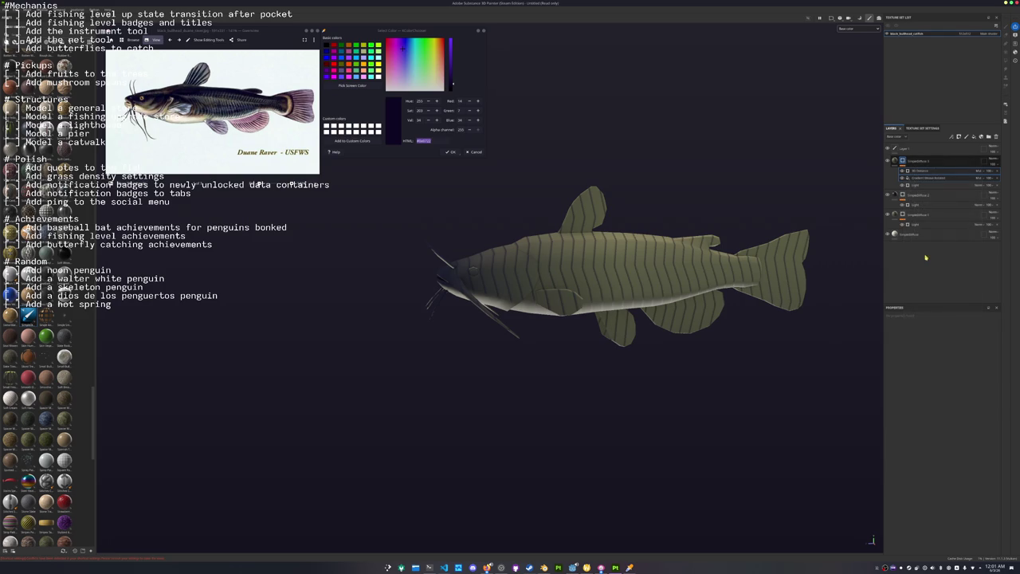
click(972, 181)
click(979, 186)
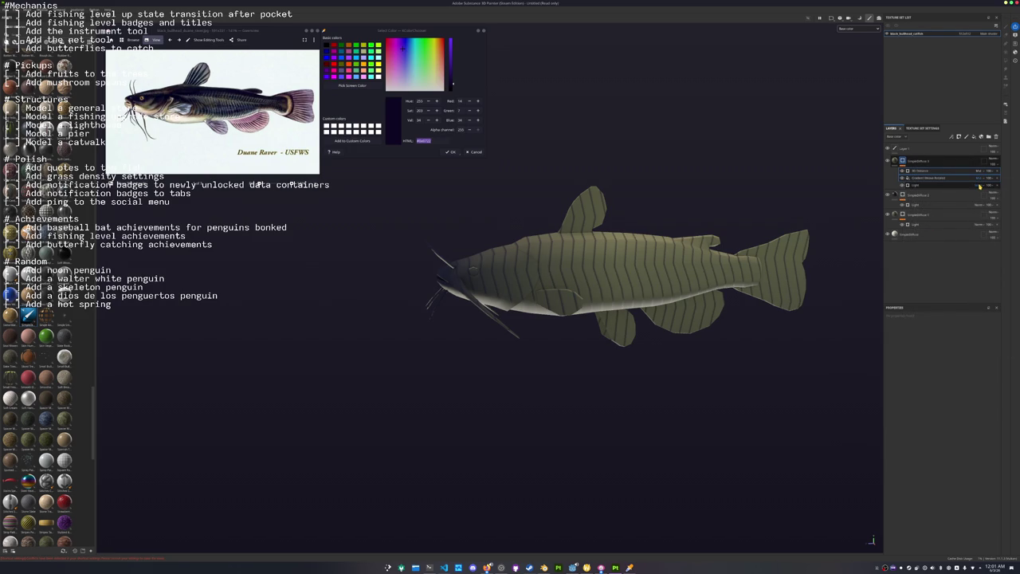
click(948, 178)
Invert the Gradient pattern and pull the 3D Distance slider left to darken the front half.
scroll(928, 469, down, 3)
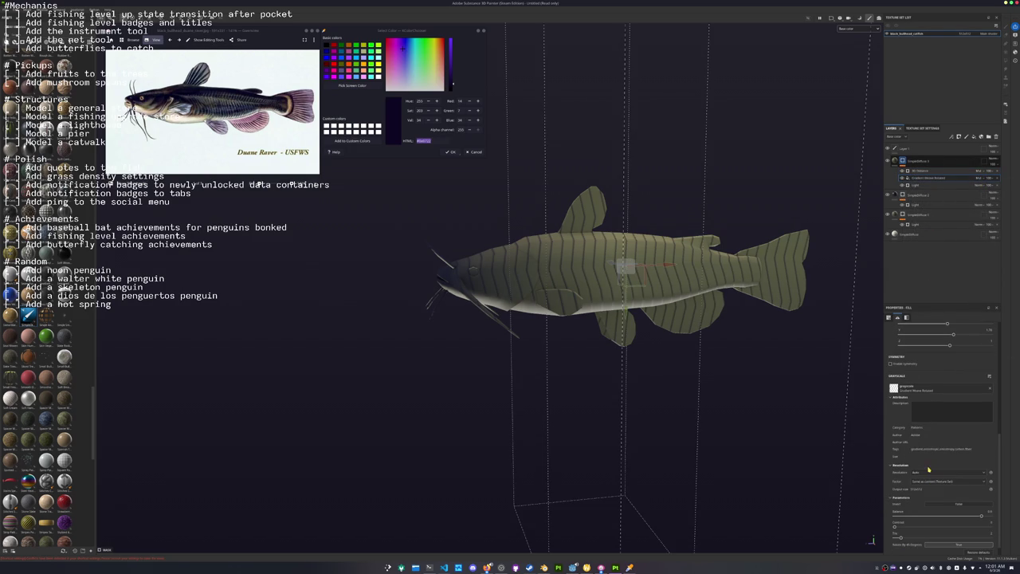
click(941, 503)
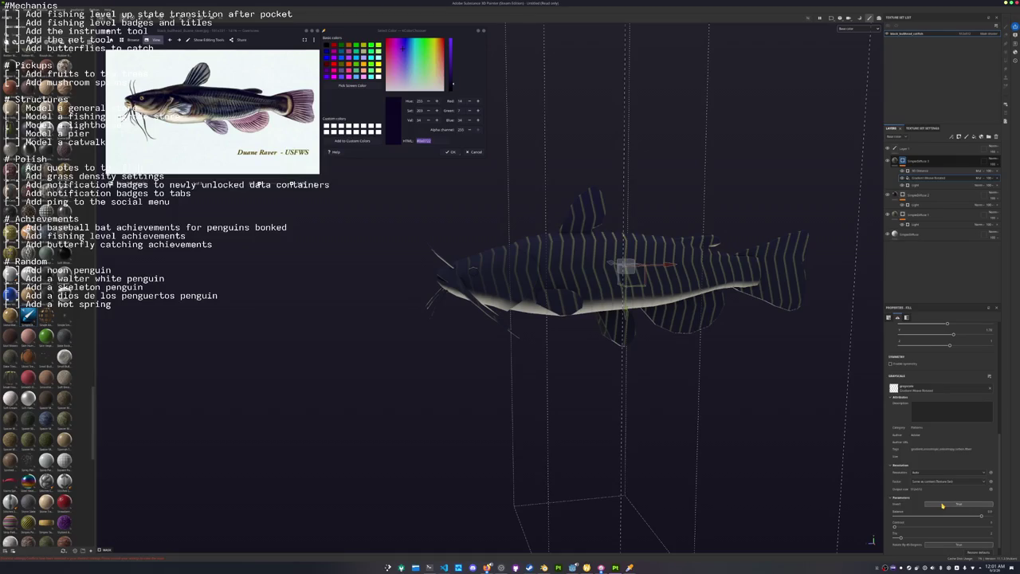
click(920, 169)
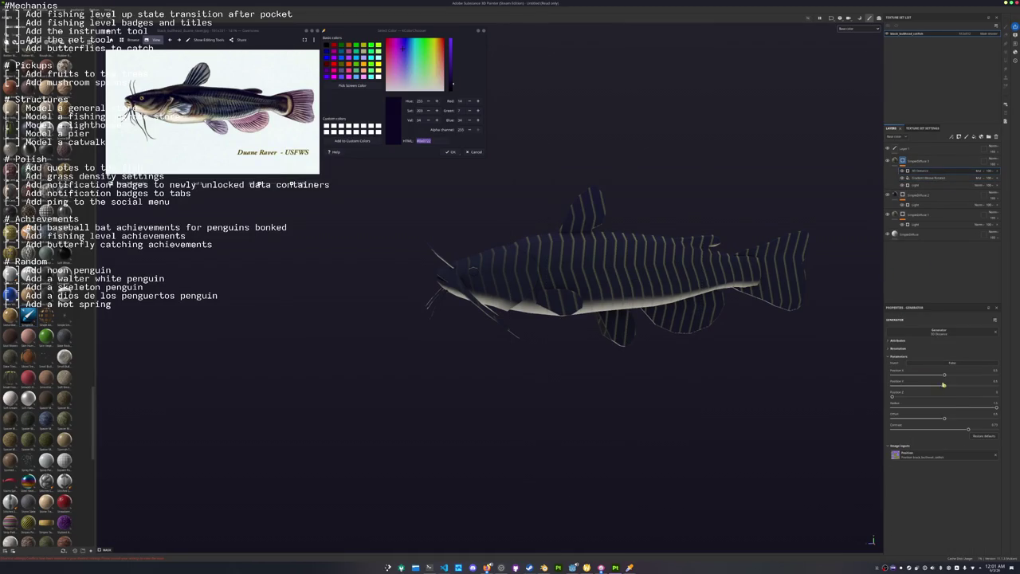
drag(996, 407, 962, 408)
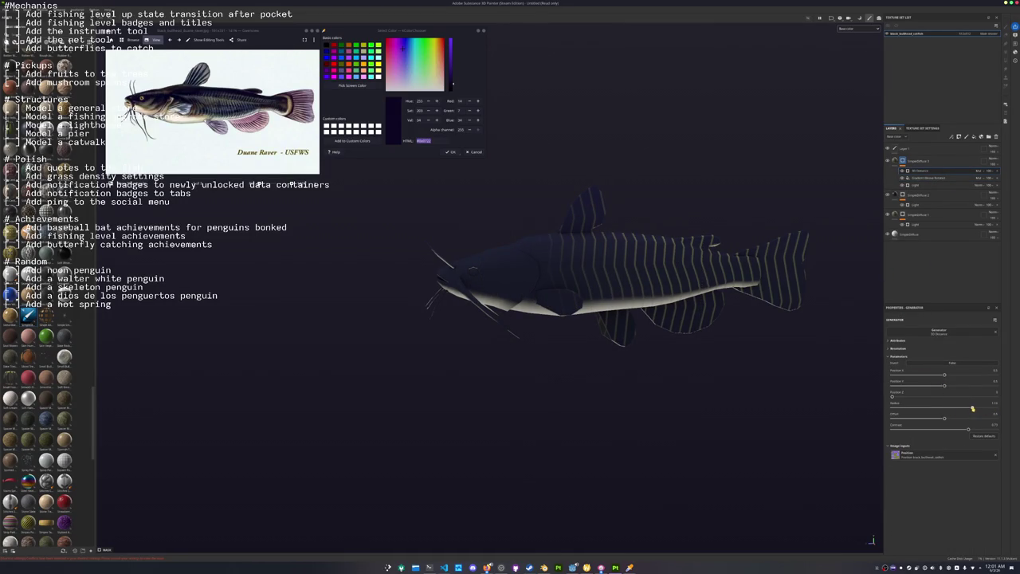
Inspect the Light and 3D Distance generator settings in the stripe masks, brightening the belly highlight.
click(917, 205)
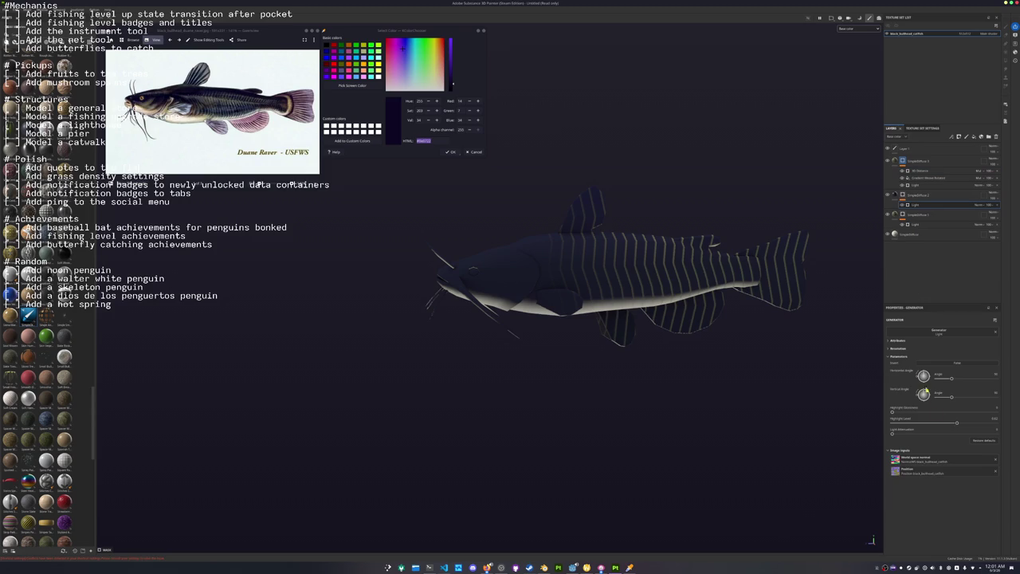
drag(957, 424, 947, 424)
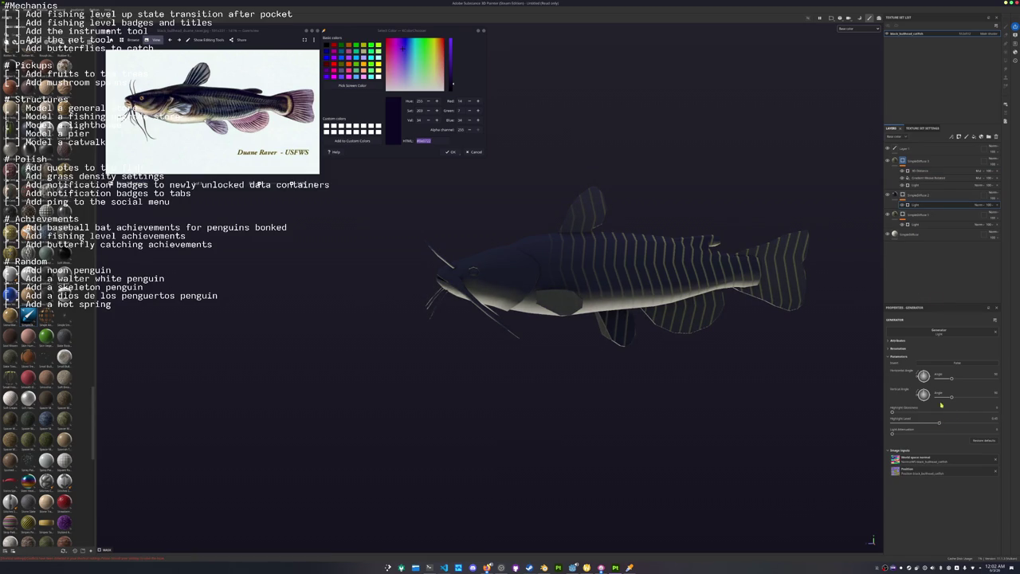
click(916, 185)
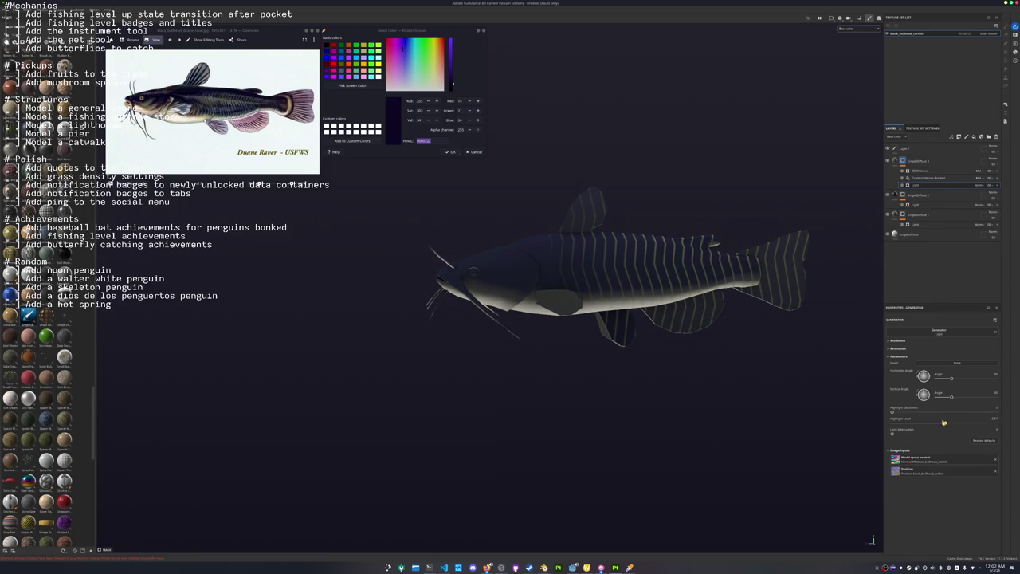
click(950, 171)
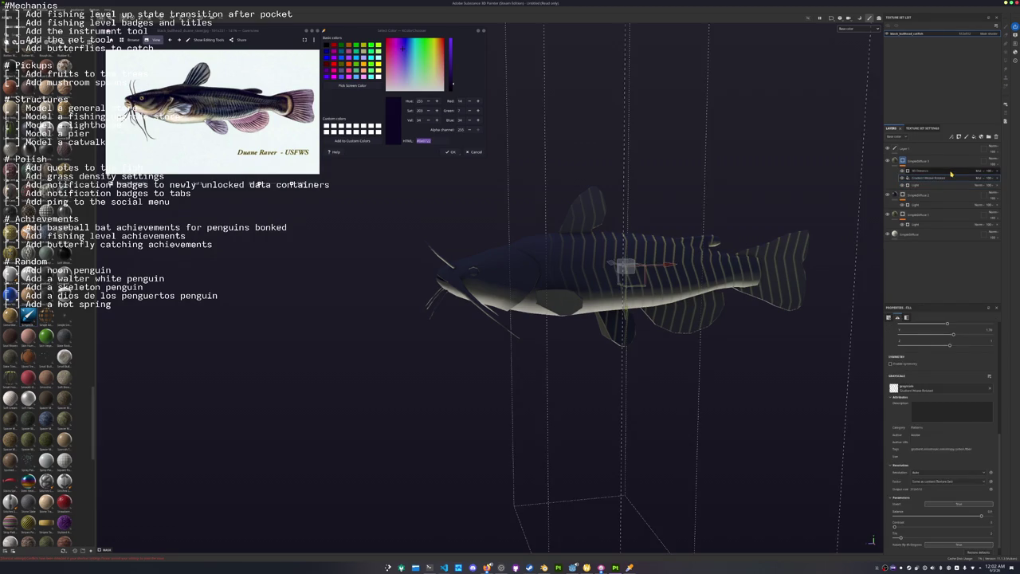
click(954, 184)
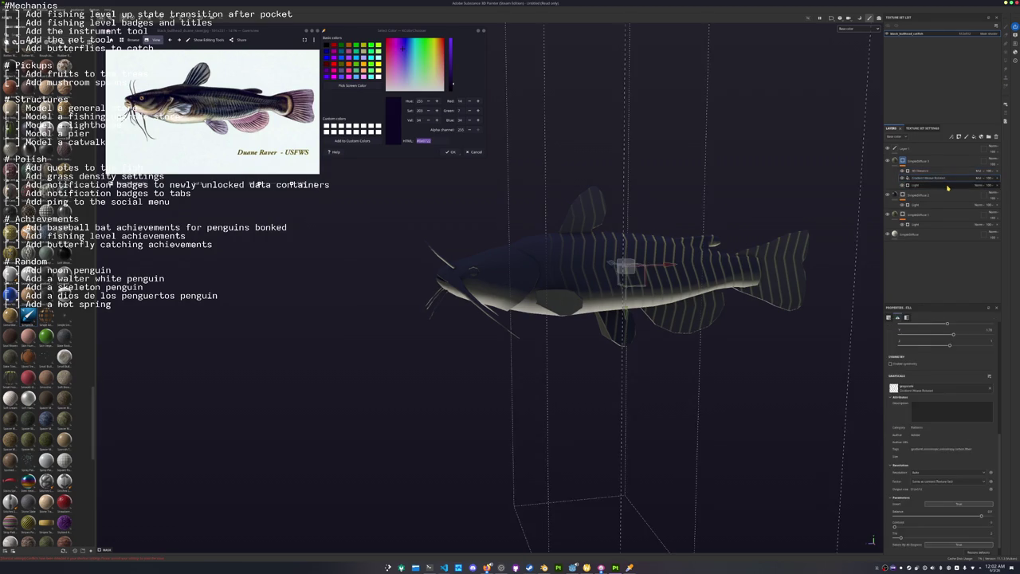
click(949, 171)
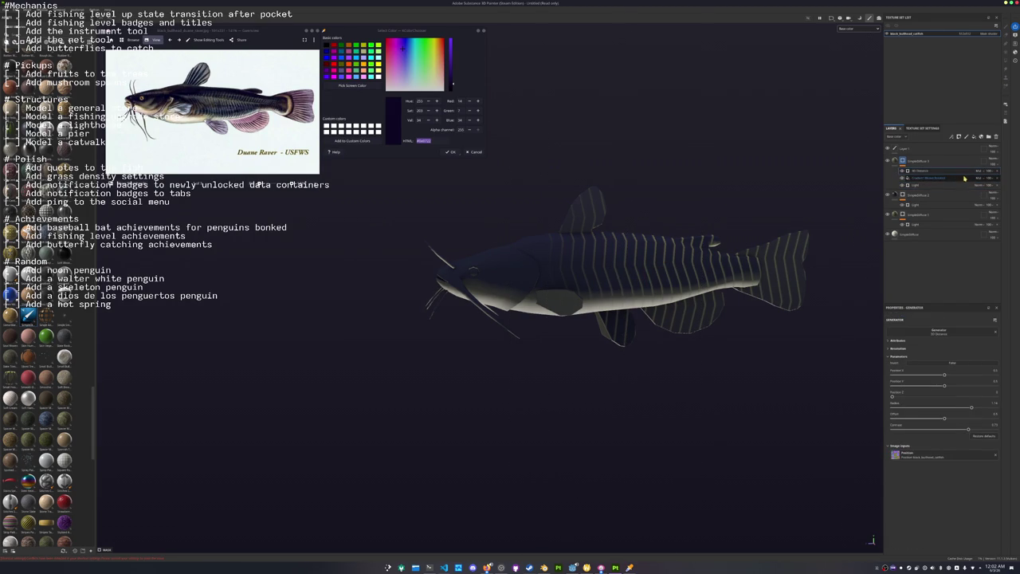
click(901, 171)
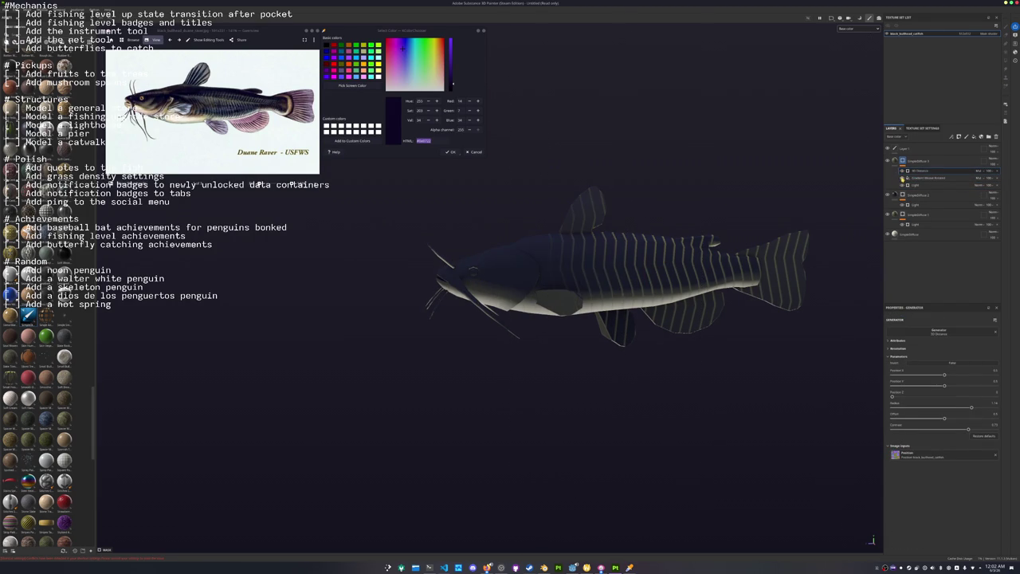
Toggle the stripe effect's visibility to compare the fish with and without stripes, then select the Gradient Wave fill.
click(902, 178)
click(902, 178)
click(902, 178)
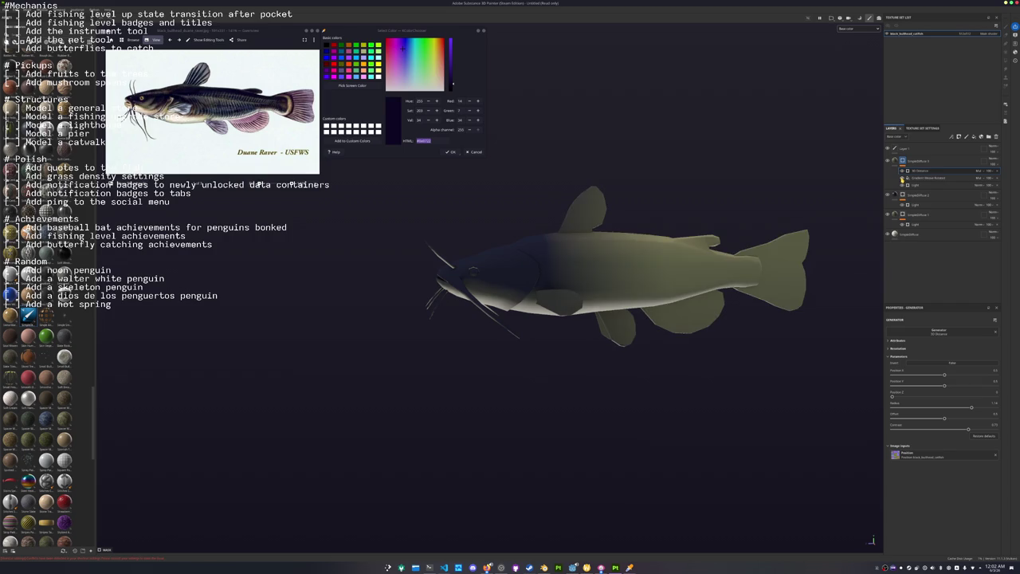
click(902, 177)
click(902, 177)
click(902, 177)
click(902, 178)
click(902, 178)
click(902, 178)
click(902, 178)
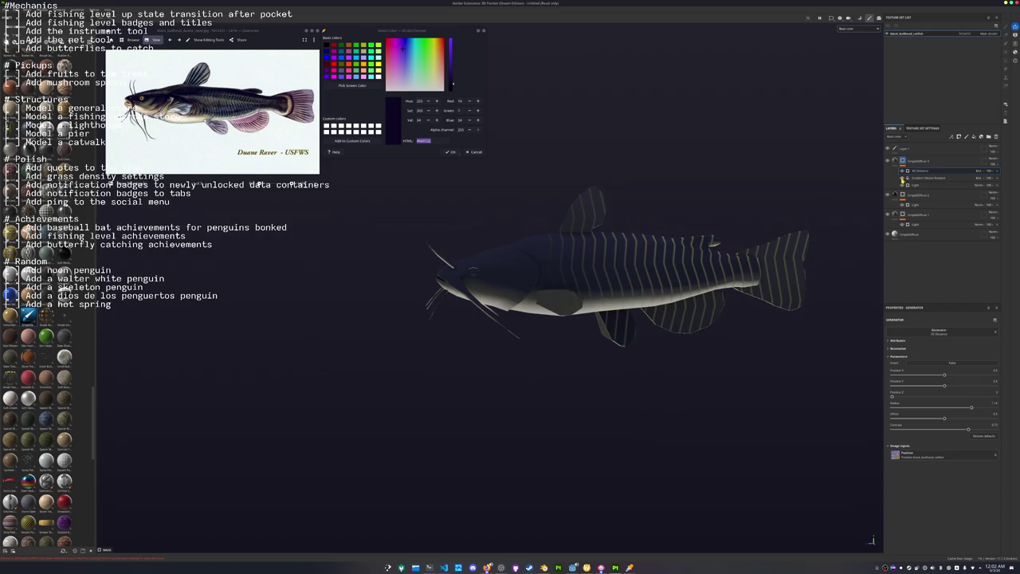
click(925, 178)
mouse_move(787, 421)
alt+mouse_down()
mouse_move(796, 343)
mouse_move(853, 319)
alt+mouse_up()
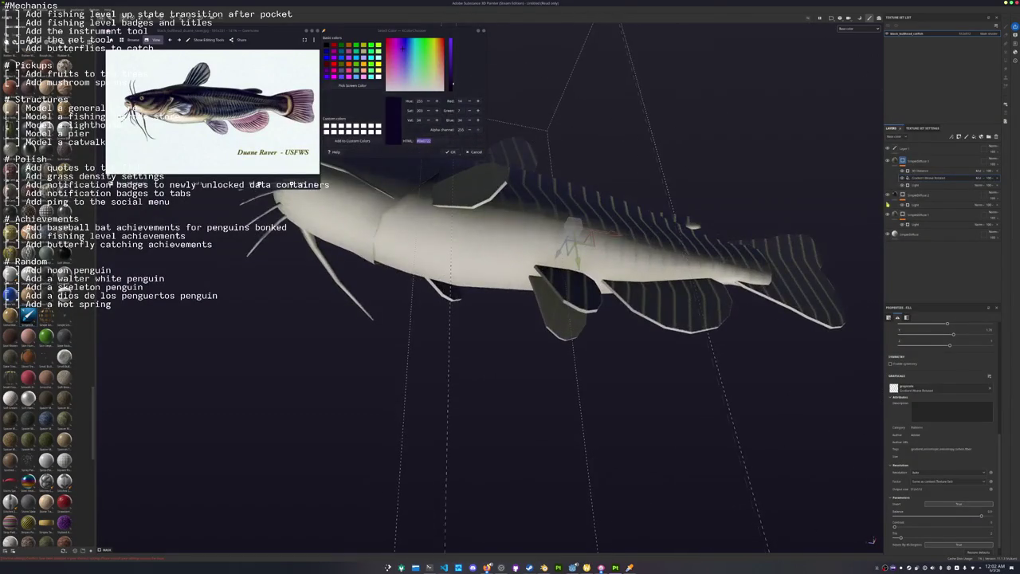
Lower the Light generator's Highlight Level and raise Highlight Glossiness to about 0.51.
click(918, 172)
click(920, 184)
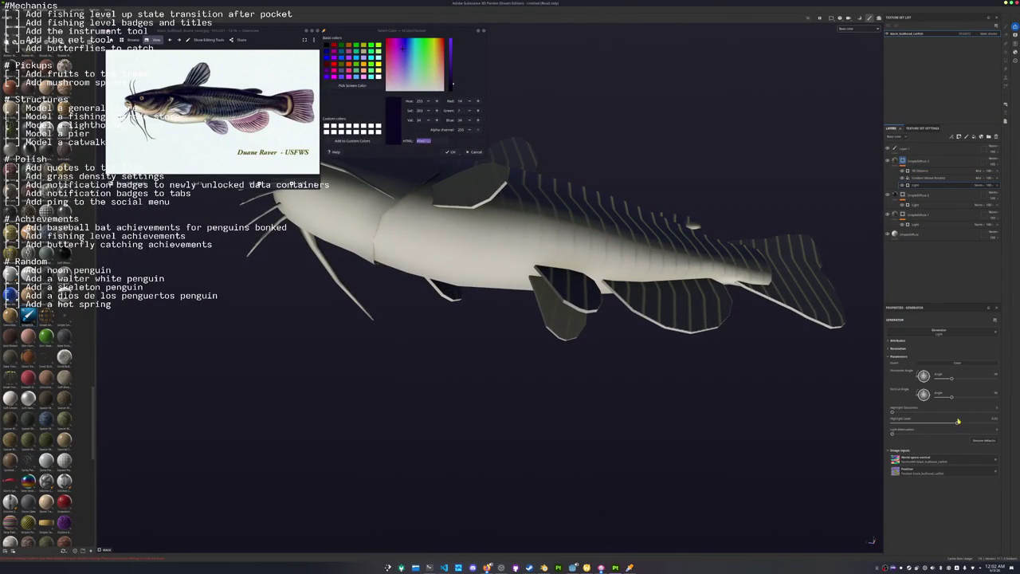
drag(958, 421, 908, 424)
drag(914, 413, 923, 412)
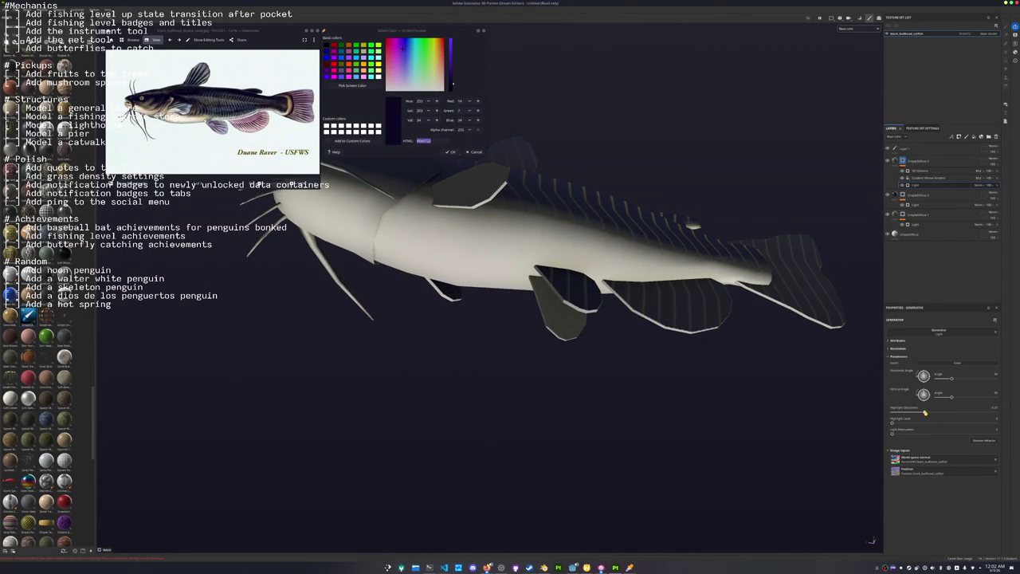
key(f)
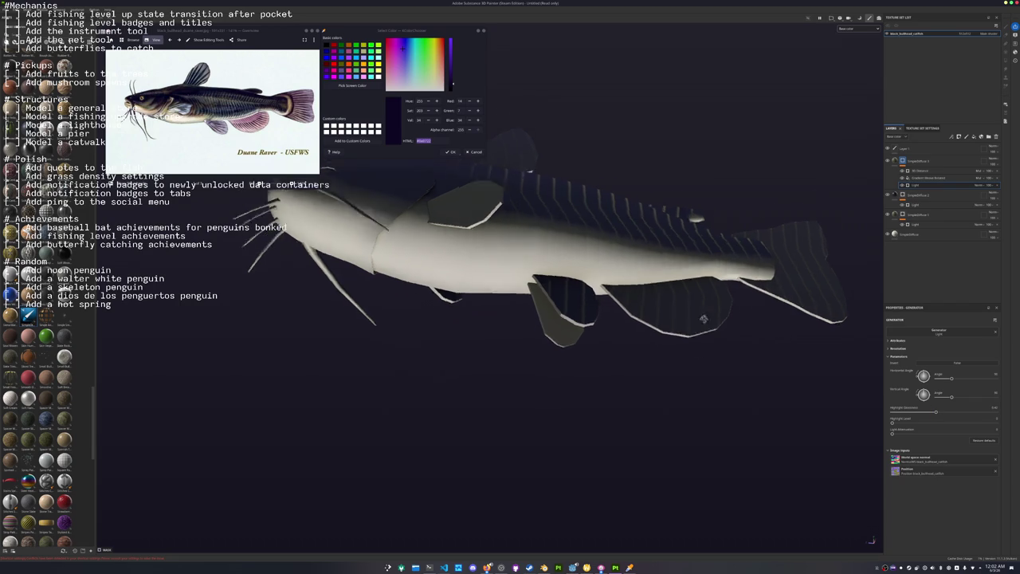
click(904, 161)
Add a paint layer to the SimpleDiffuse 4 group mask, trying Polygon Fill before returning to the Paint brush.
right_click(904, 161)
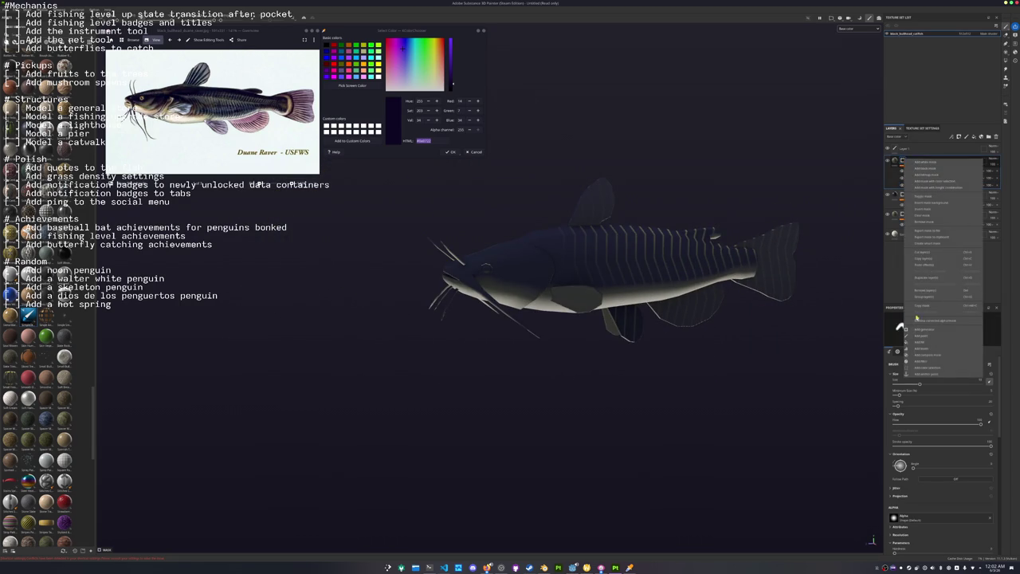
click(917, 338)
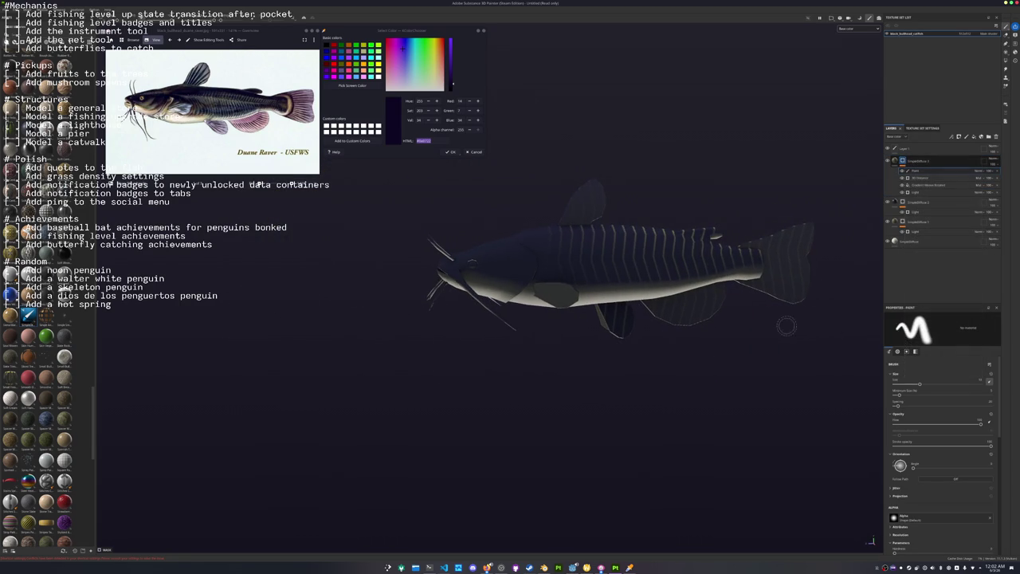
click(1004, 62)
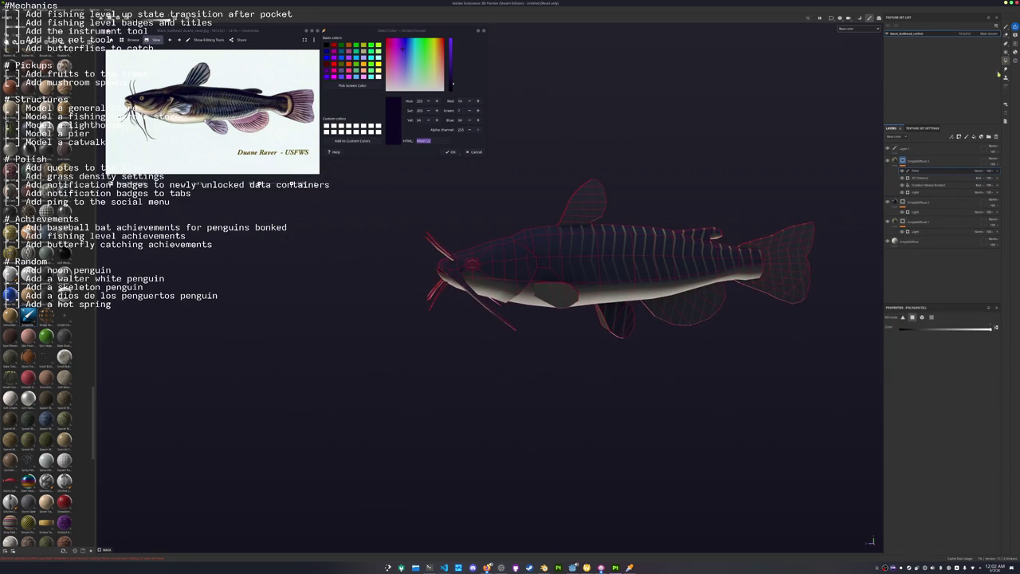
click(924, 318)
alt+drag(552, 301, 957, 349)
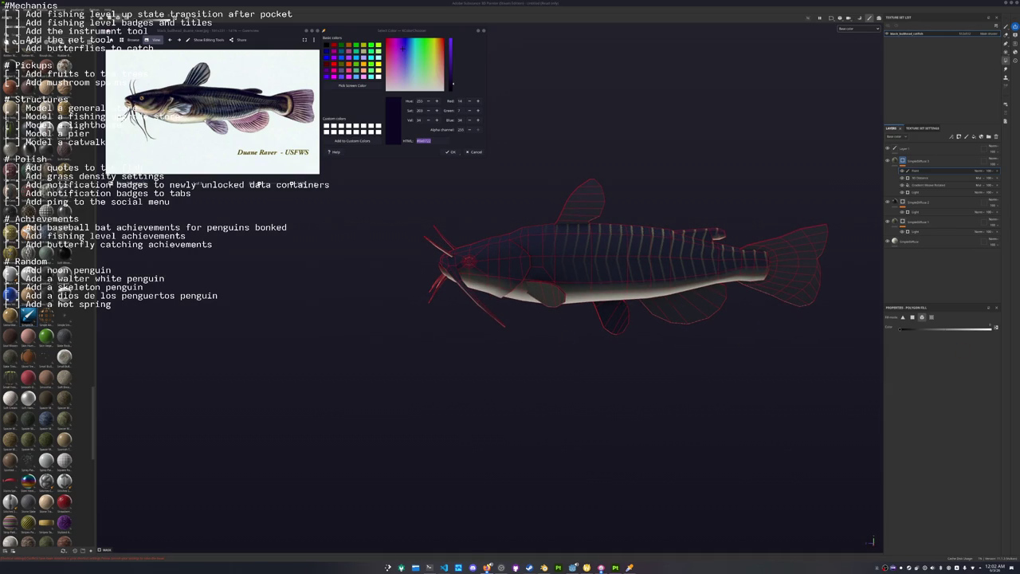
scroll(661, 372, up, 3)
scroll(661, 372, up, 3)
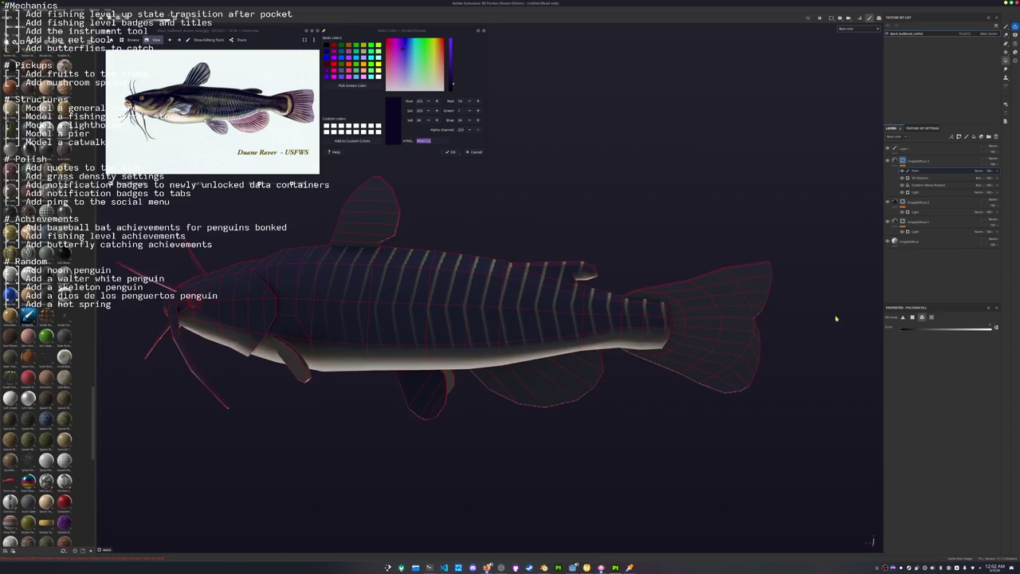
scroll(661, 375, up, 2)
click(1006, 28)
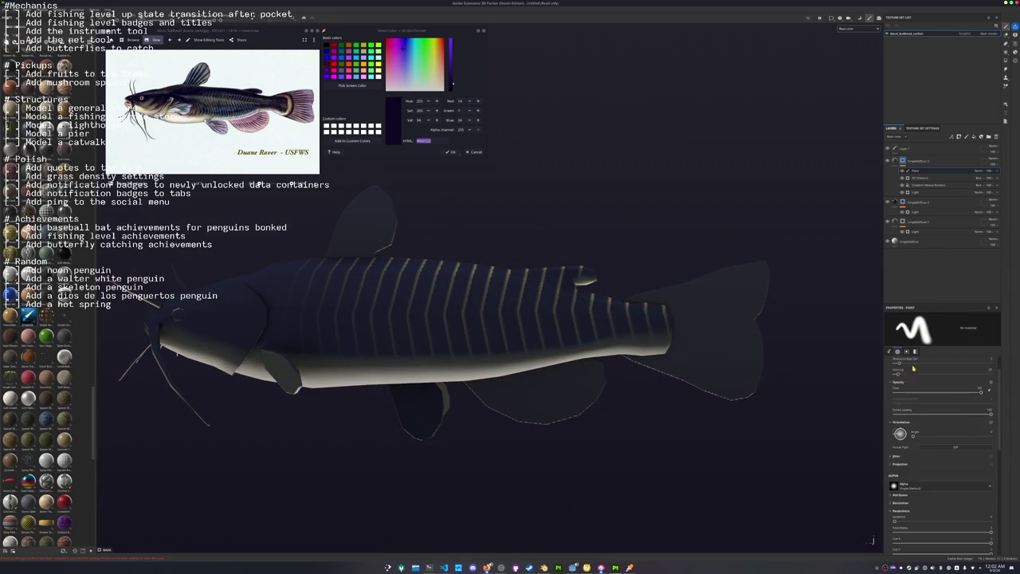
Resize the brush and paint on the mask along the fish's back to hide the pale stripes.
alt+drag(729, 416, 693, 396)
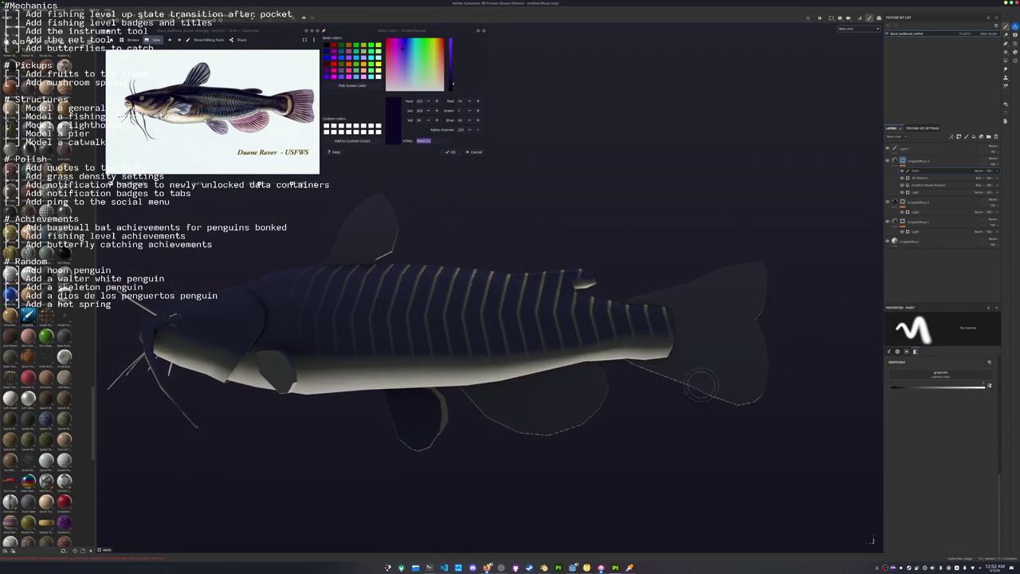
ctrl+right_drag(570, 271, 526, 275)
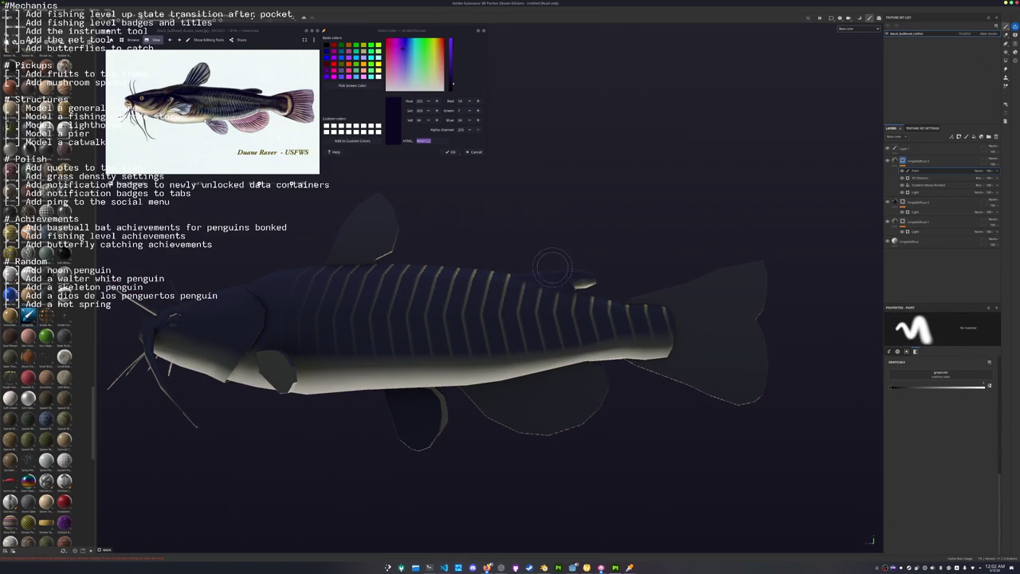
alt+drag(575, 266, 590, 279)
ctrl+right_drag(590, 279, 614, 283)
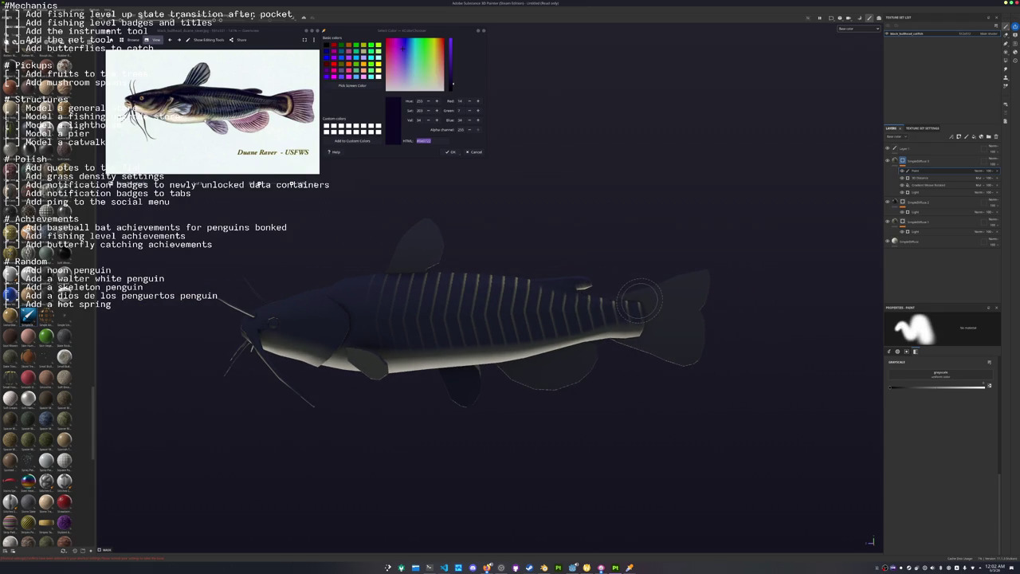
drag(558, 291, 616, 299)
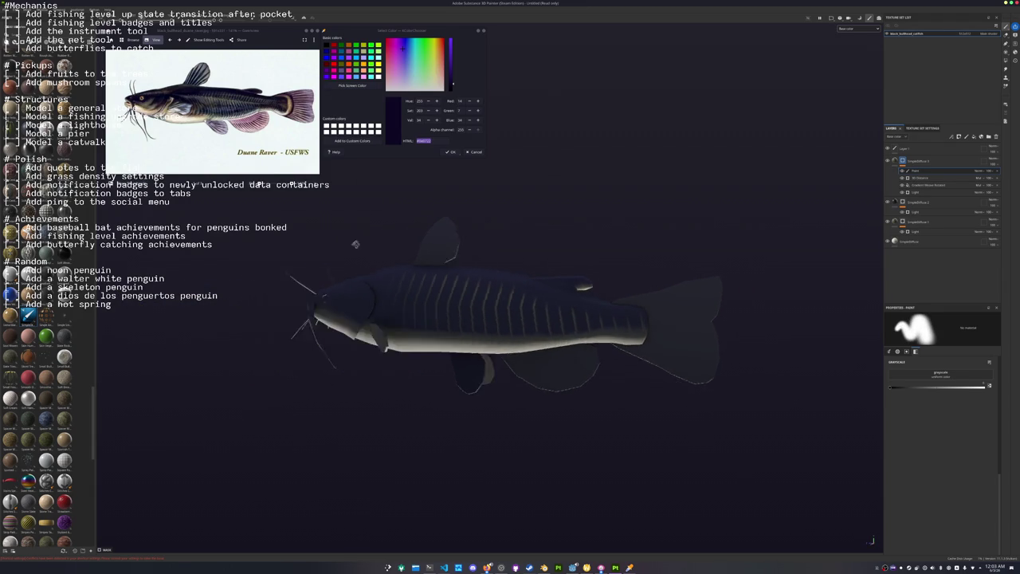
mouse_move(412, 261)
alt+mouse_down()
mouse_move(454, 247)
mouse_move(747, 347)
alt+mouse_up()
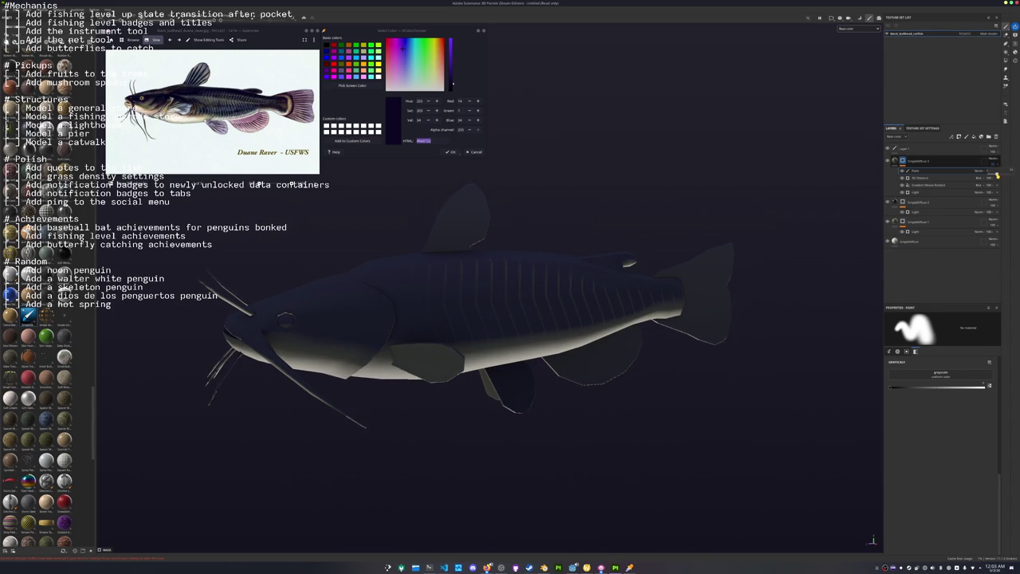
alt+drag(793, 290, 743, 262)
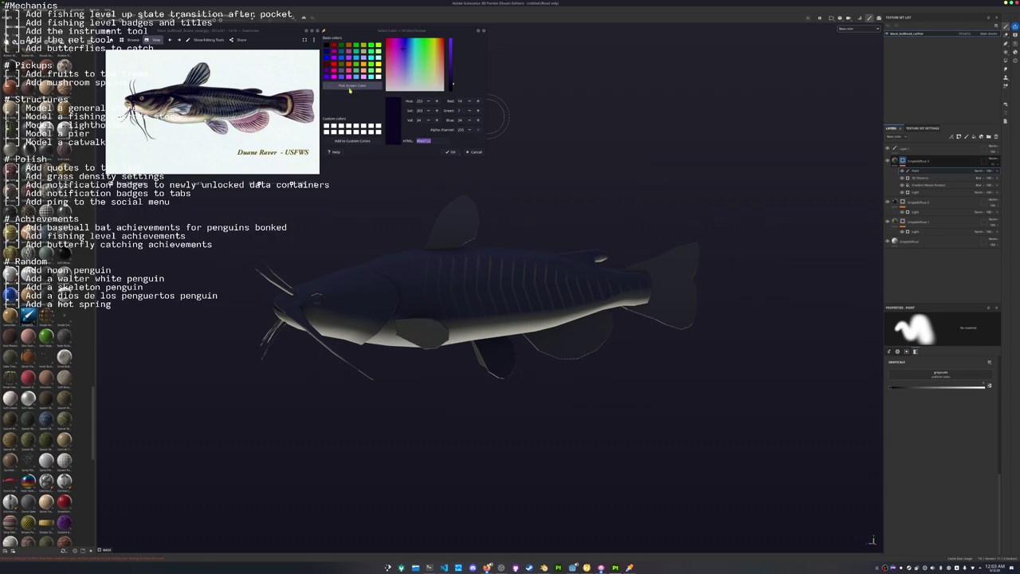
Sample the pinkish fin colour from the reference image and add a new fill layer at the top.
click(351, 85)
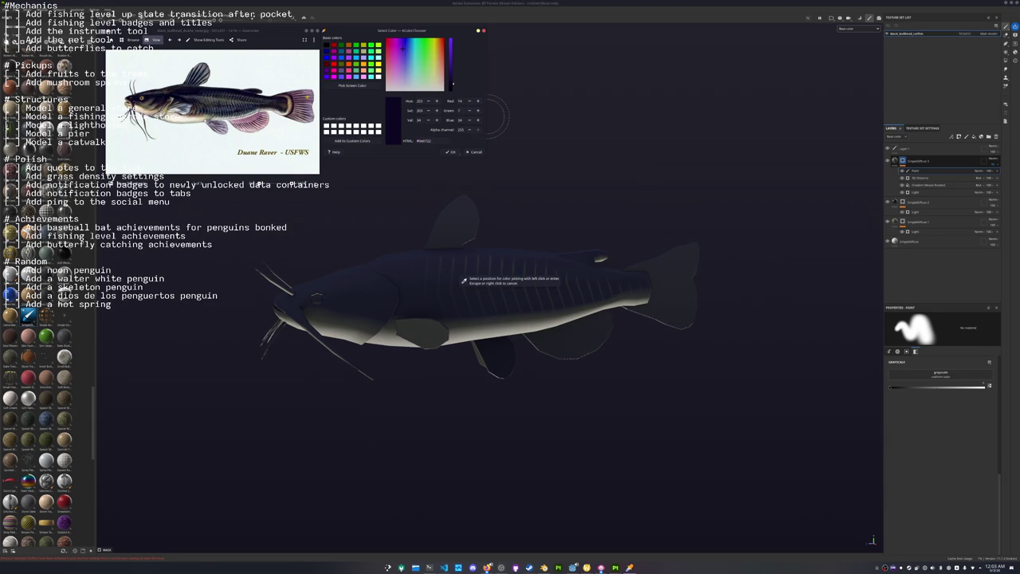
click(297, 107)
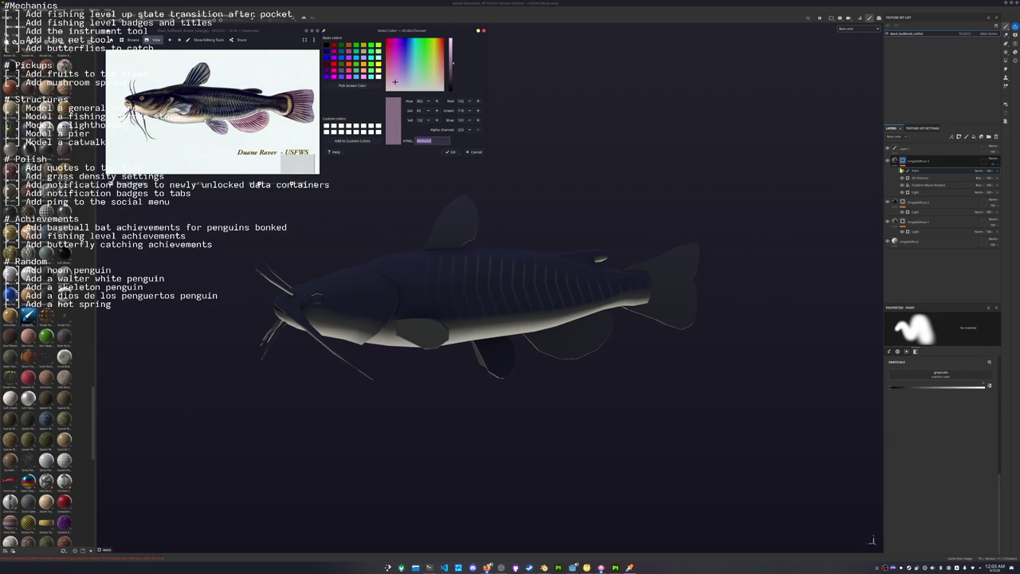
click(913, 241)
key(ctrl+d)
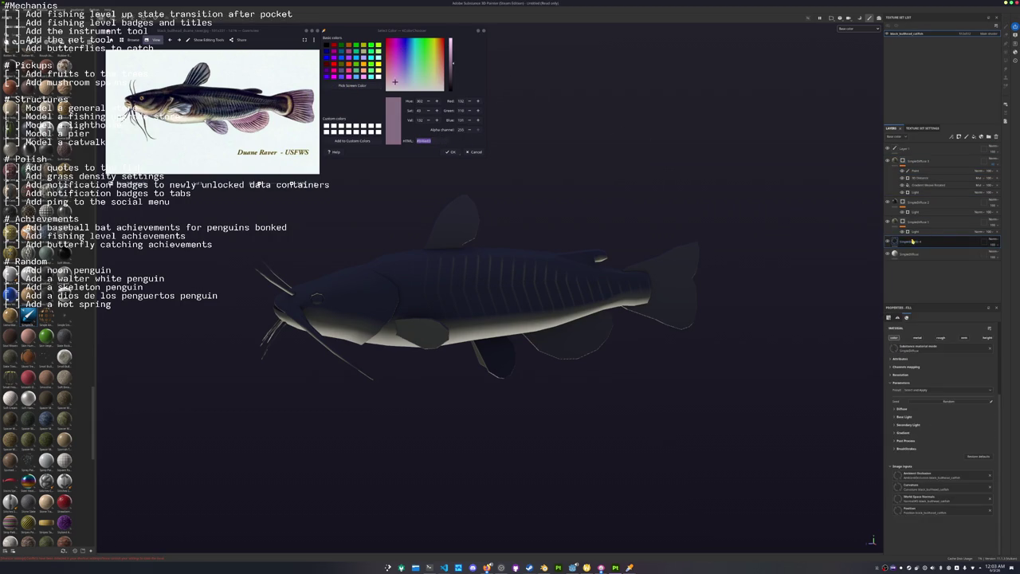
drag(913, 241, 912, 160)
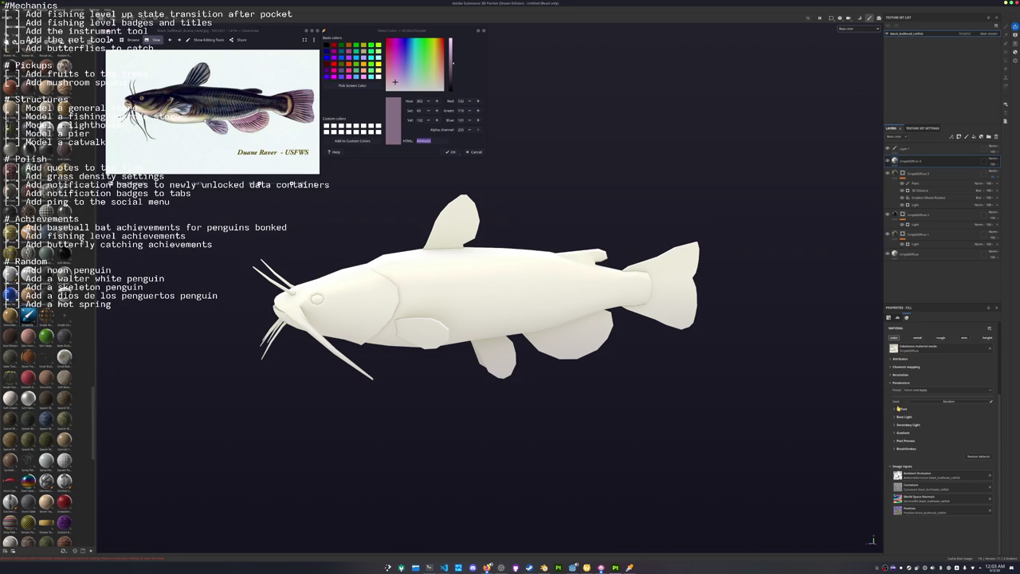
Set Base Color to the sampled purple, a darker AO and deeper purple Shadow colour, then add a black mask.
click(898, 409)
click(954, 418)
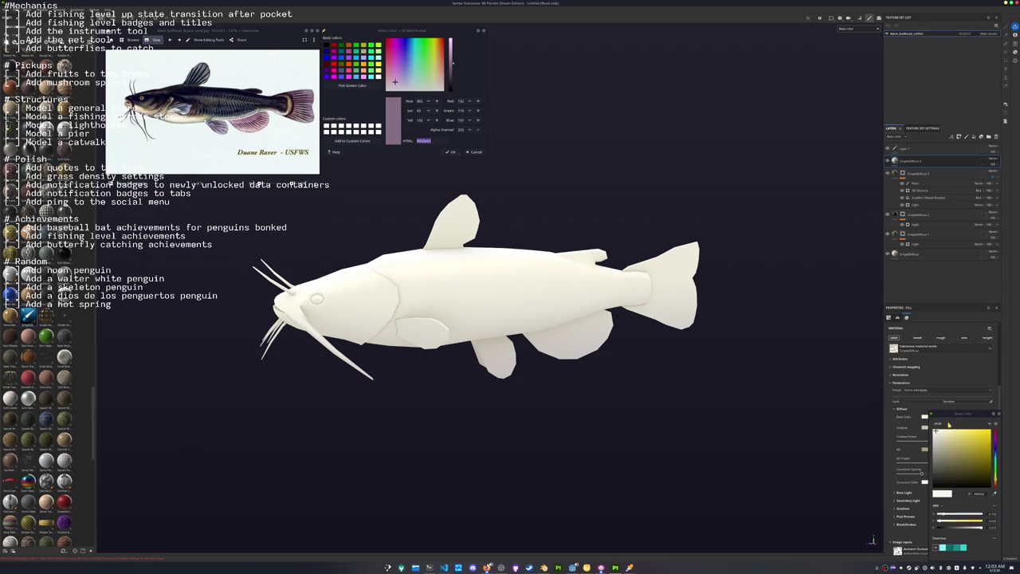
key(ctrl+v)
key(Return)
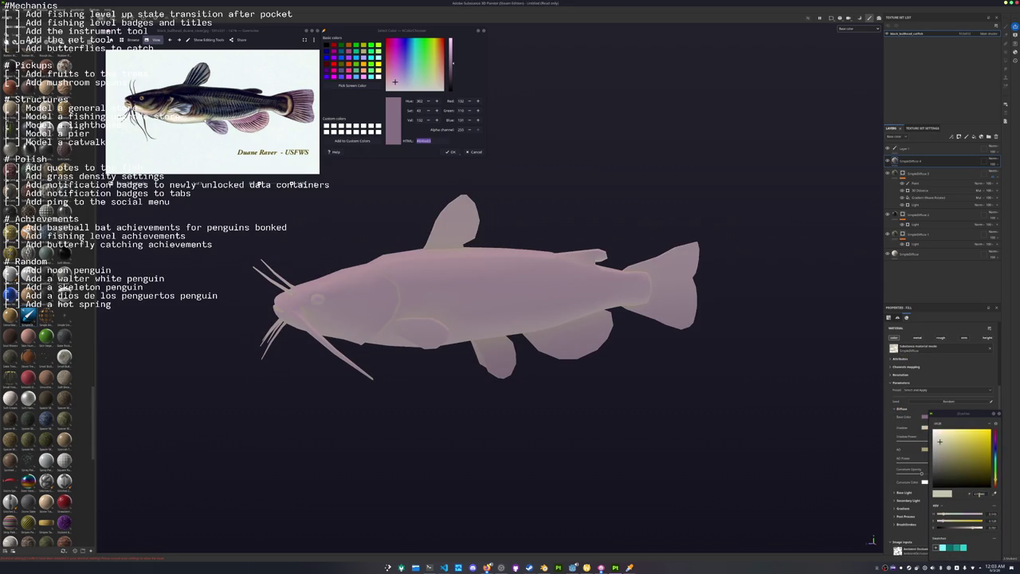
drag(942, 456, 947, 467)
click(925, 449)
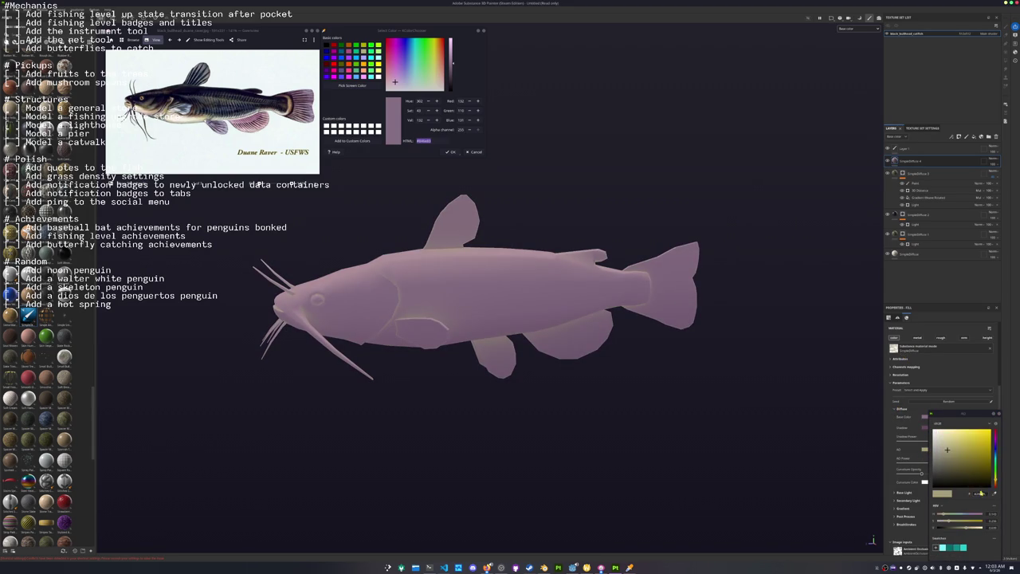
click(955, 476)
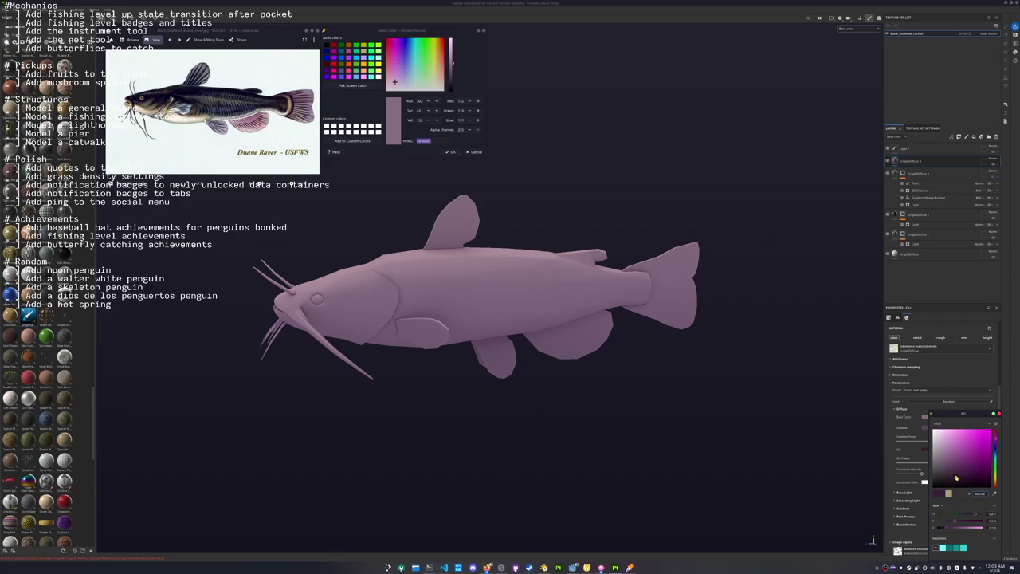
click(923, 428)
click(947, 462)
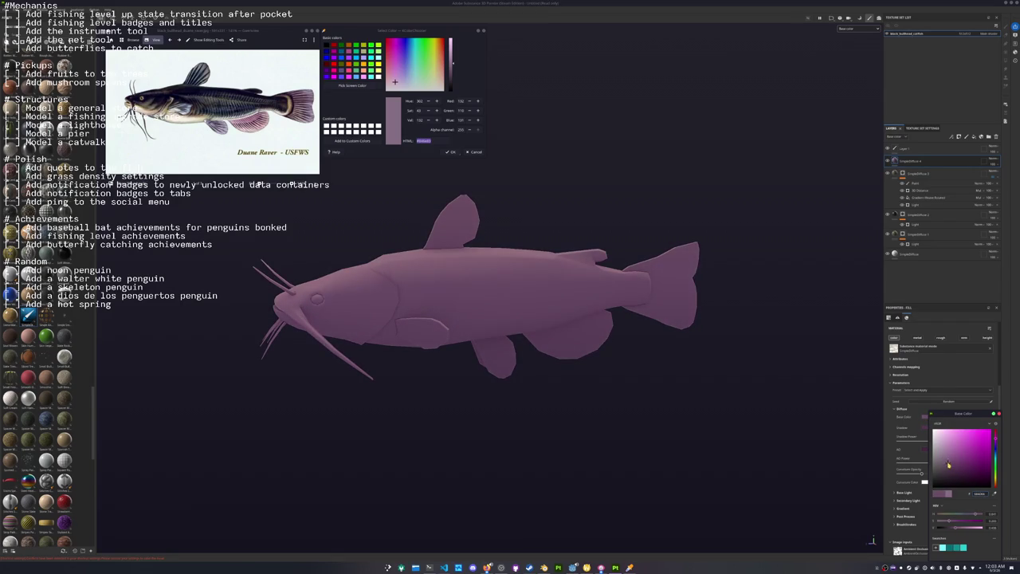
right_click(926, 163)
click(936, 172)
Try adding an effect to the purple fill's mask, then undo it.
right_click(901, 161)
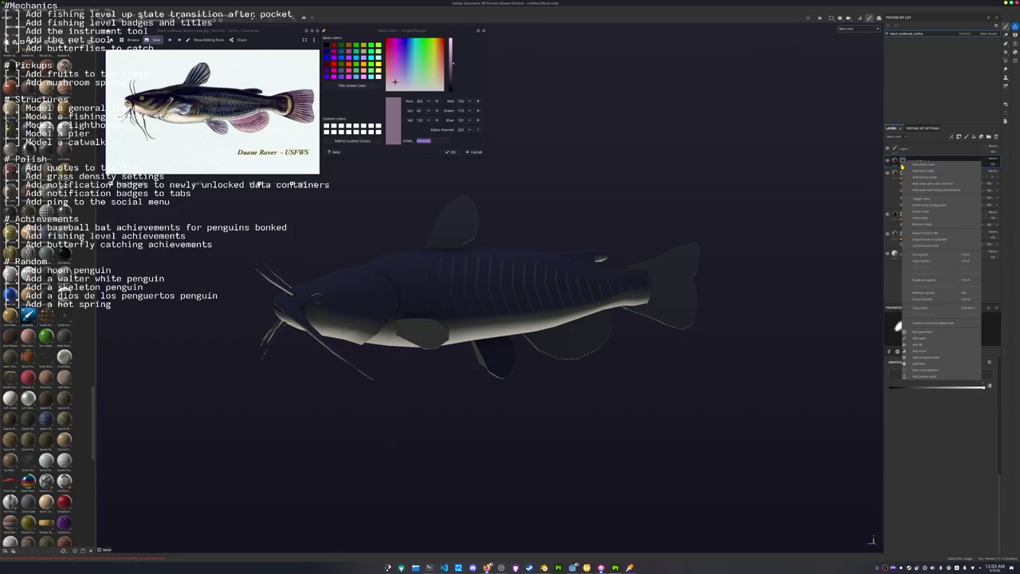
click(918, 343)
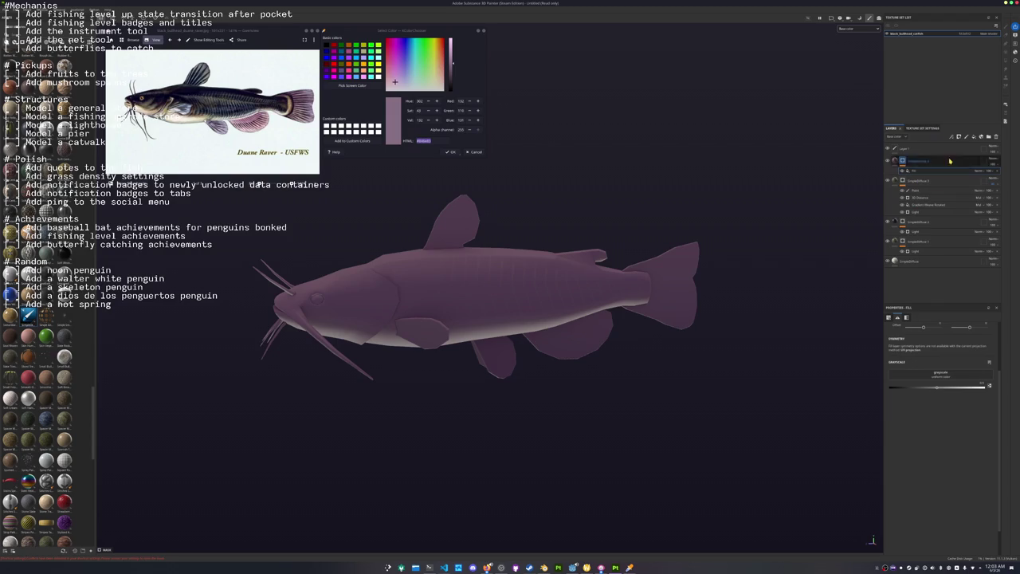
key(ctrl+z)
right_click(903, 163)
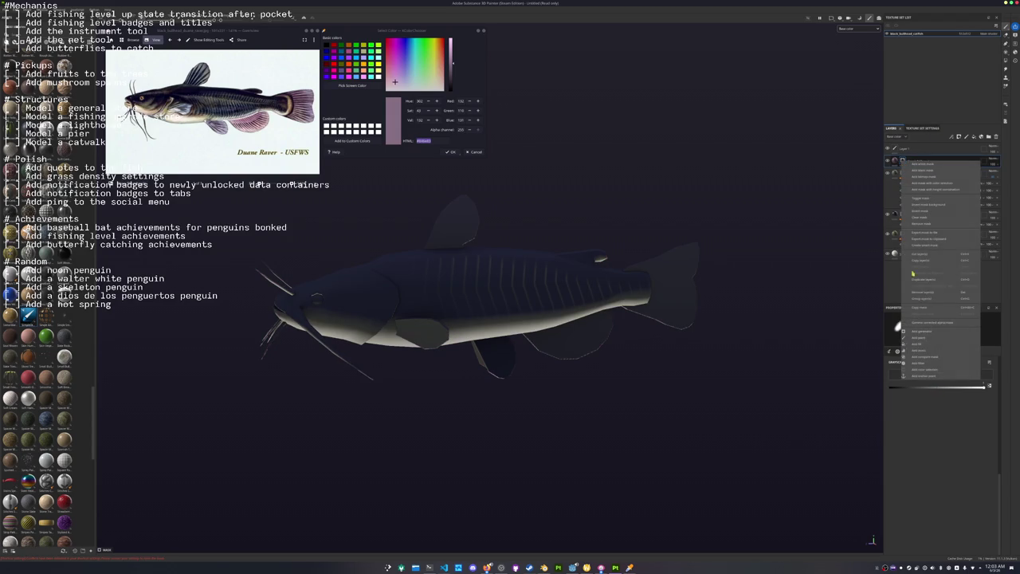
key(Escape)
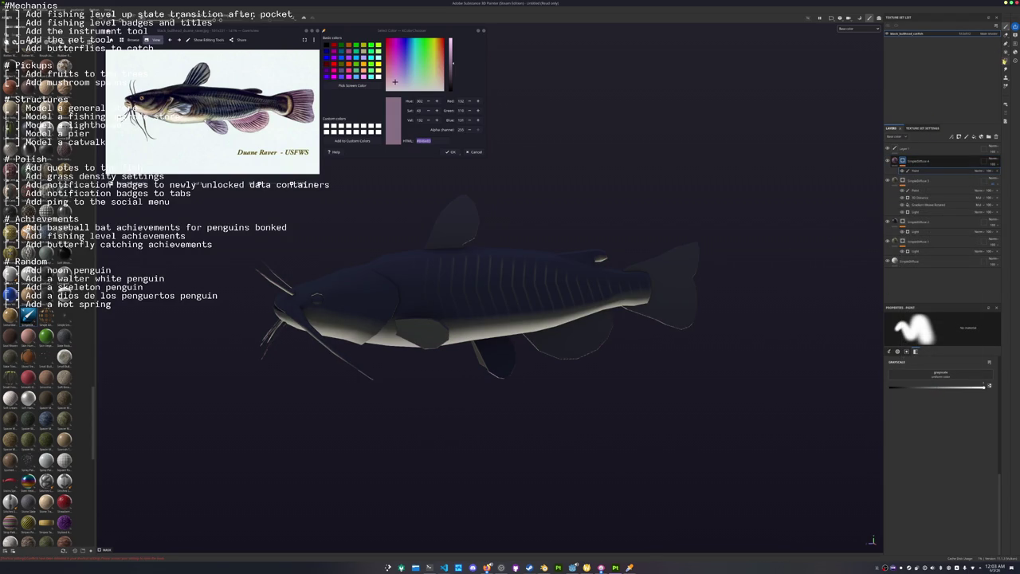
Polygon-fill the tail fin and two lower fins with the purple fin colour.
click(1004, 60)
click(677, 319)
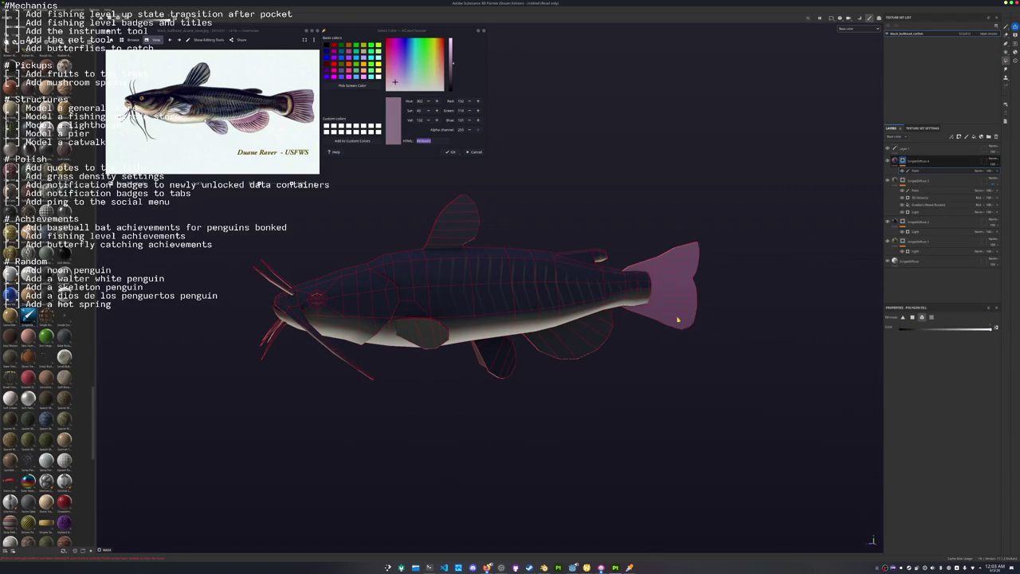
click(572, 349)
click(507, 368)
mouse_move(447, 402)
alt+mouse_down()
mouse_move(412, 405)
mouse_move(471, 237)
alt+mouse_up()
Pick a colour from the screen and select the bottom SingleDiffuse layer.
click(349, 86)
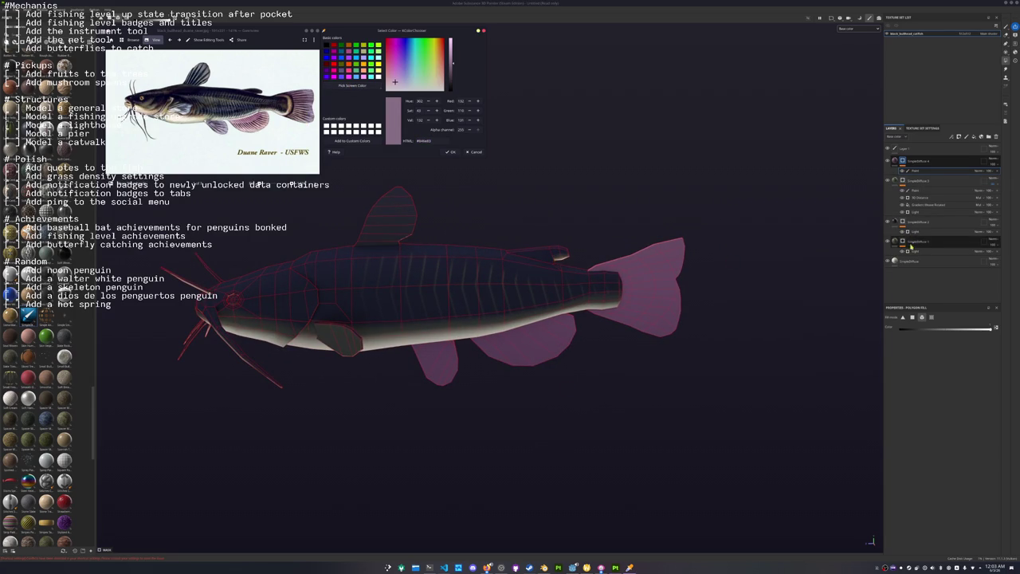
click(906, 262)
click(907, 262)
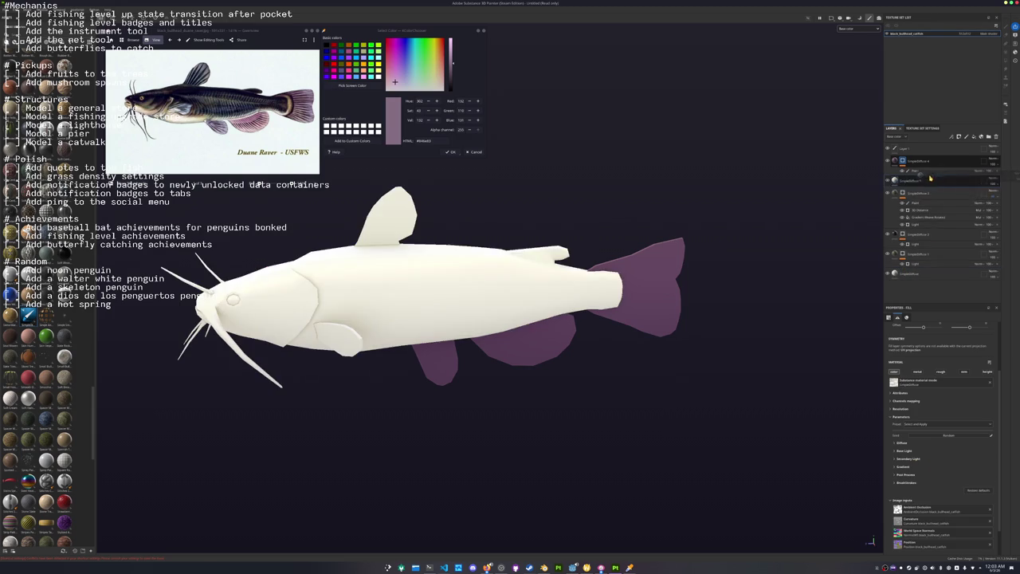
Add a mask to the bottom layer and switch to the Paint brush.
right_click(918, 183)
click(925, 192)
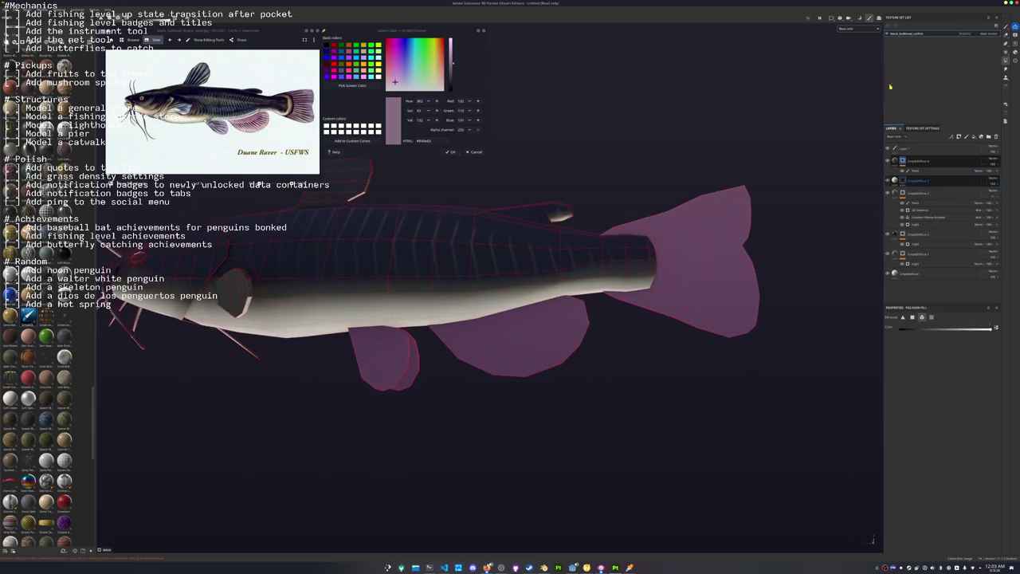
key(1)
scroll(562, 293, up, 2)
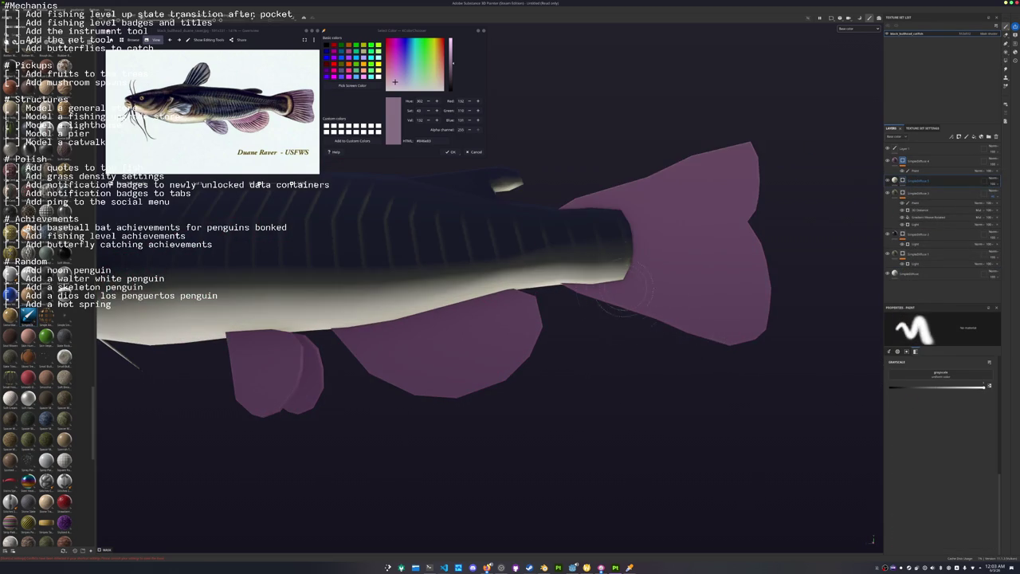
drag(916, 180, 923, 153)
Paint a white ring around the tail base, undoing and repainting the top of the band.
mouse_move(560, 295)
mouse_down()
mouse_move(614, 288)
mouse_move(562, 279)
mouse_move(518, 360)
mouse_up()
mouse_move(573, 318)
mouse_down()
mouse_move(571, 207)
mouse_move(498, 192)
mouse_move(568, 315)
mouse_up()
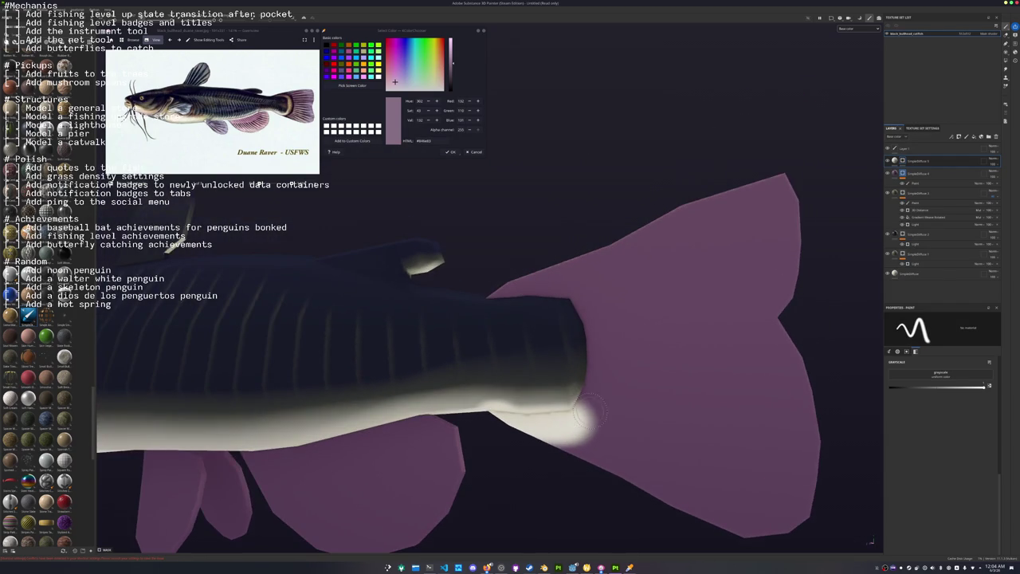
mouse_move(582, 426)
mouse_down()
mouse_move(607, 363)
mouse_move(592, 288)
mouse_move(568, 271)
mouse_up()
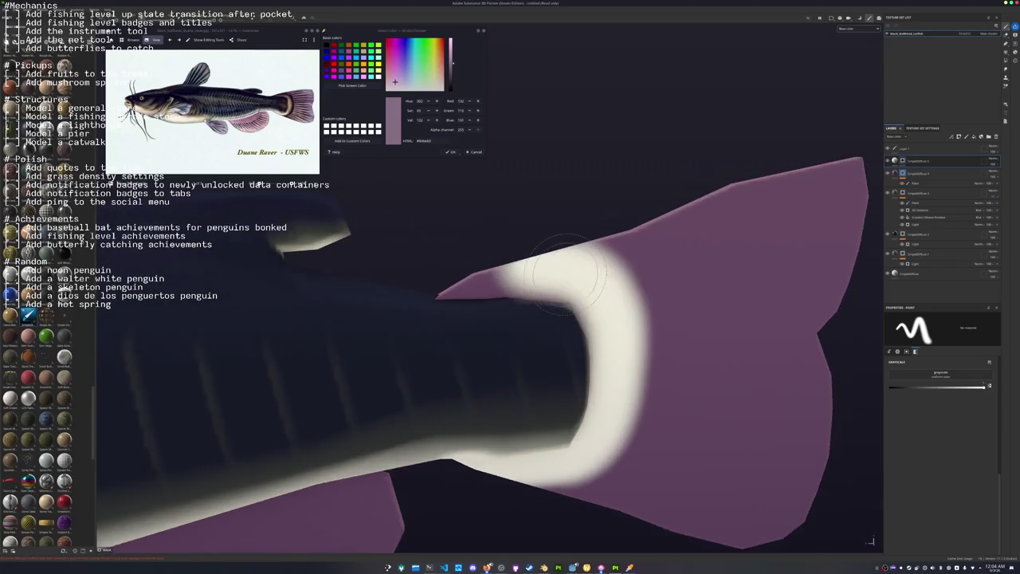
alt+drag(496, 278, 581, 315)
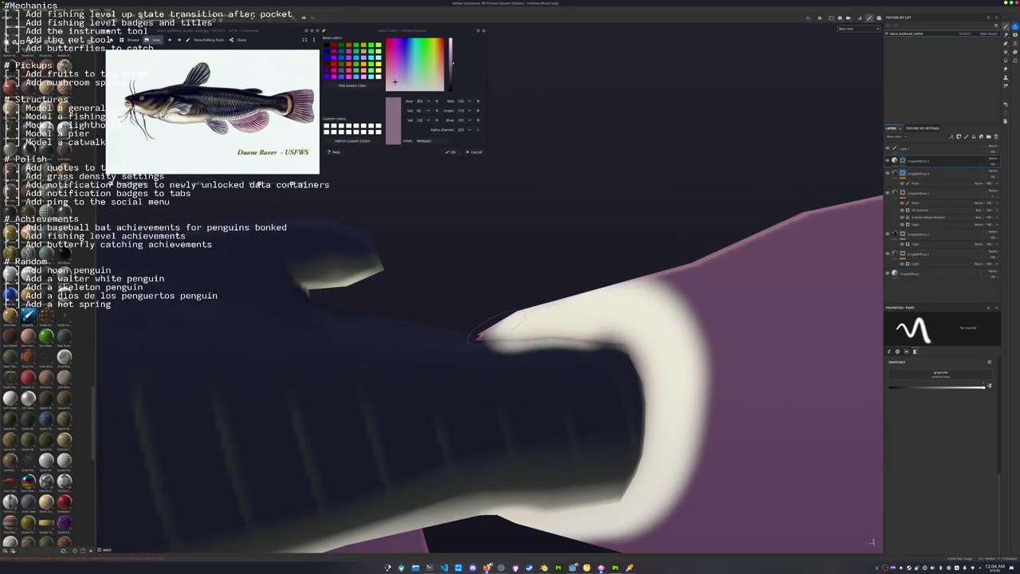
drag(589, 338, 470, 336)
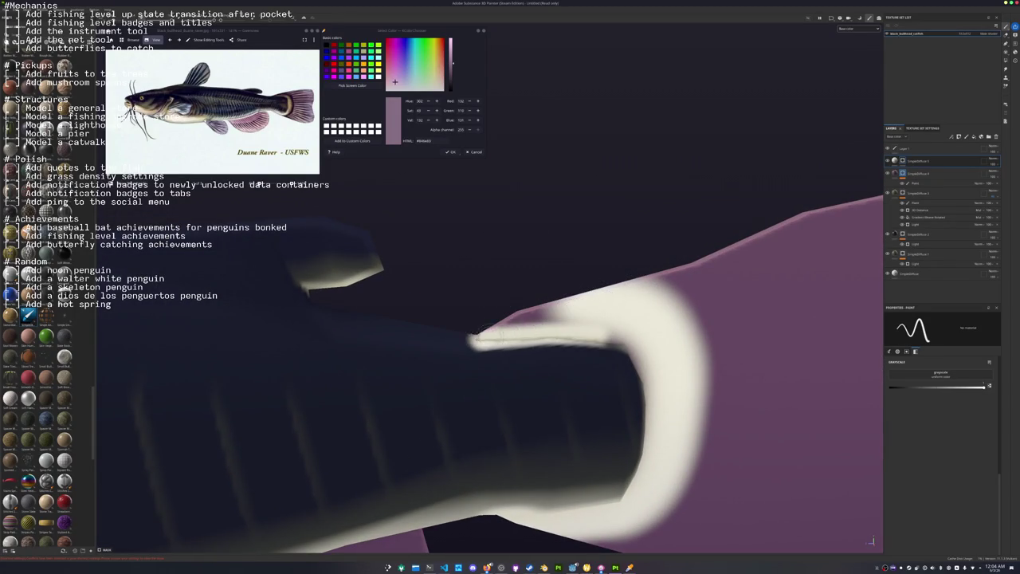
key(ctrl+z)
drag(622, 333, 514, 333)
key(ctrl+z)
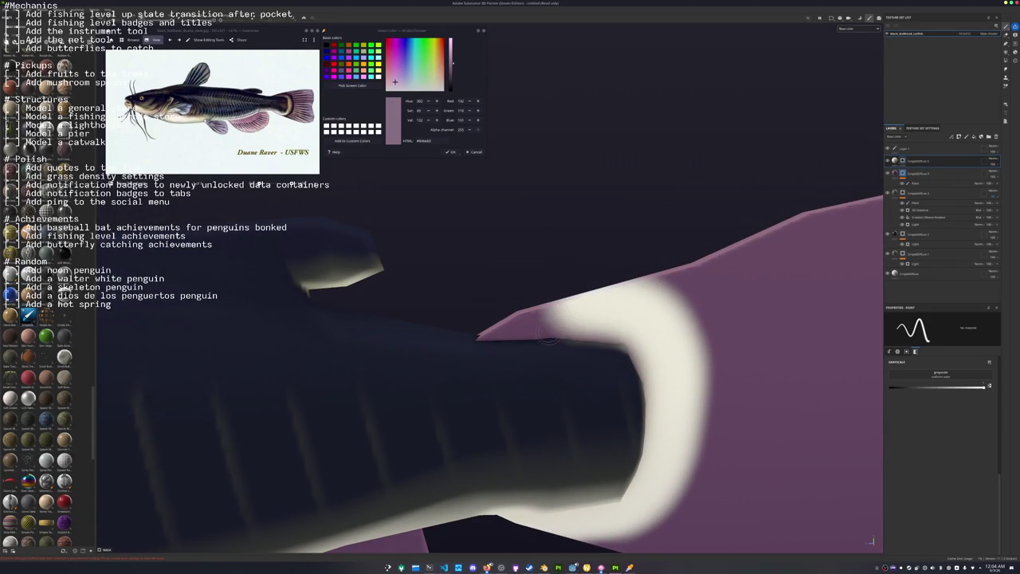
mouse_move(622, 333)
mouse_down()
mouse_move(482, 334)
mouse_move(574, 305)
mouse_move(551, 314)
mouse_up()
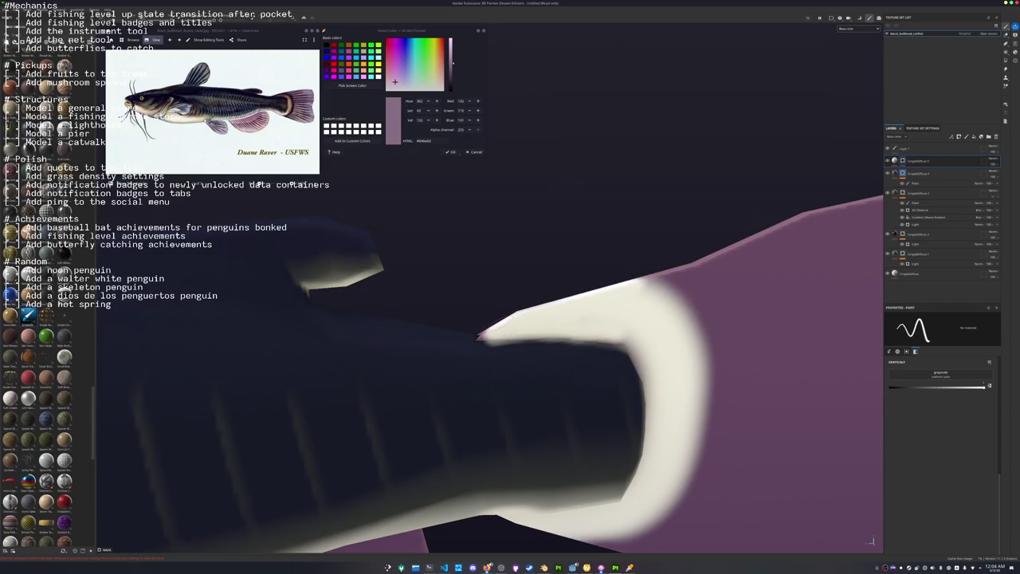
scroll(734, 266, down, 3)
scroll(735, 266, down, 3)
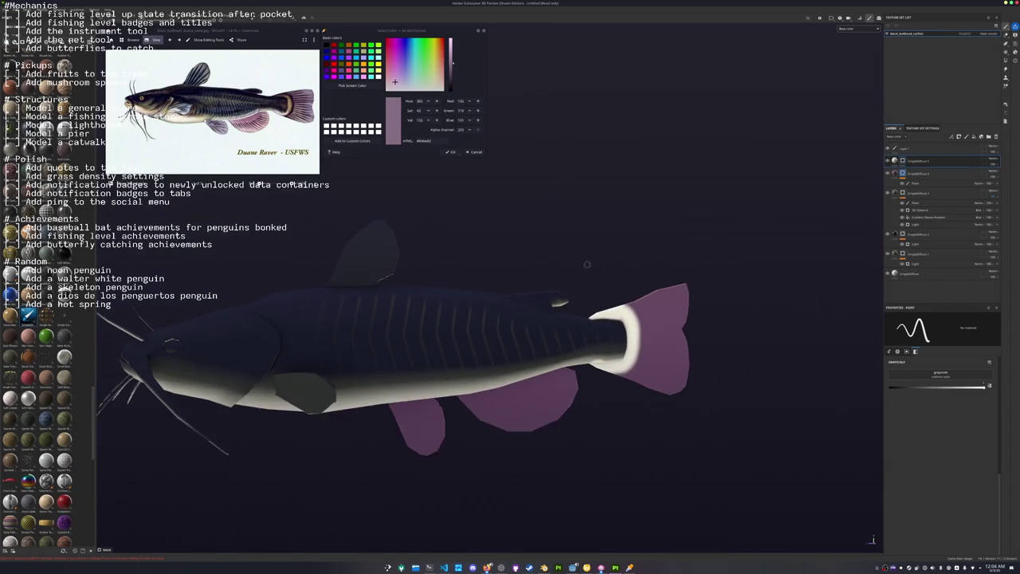
scroll(735, 266, down, 1)
scroll(735, 266, down, 2)
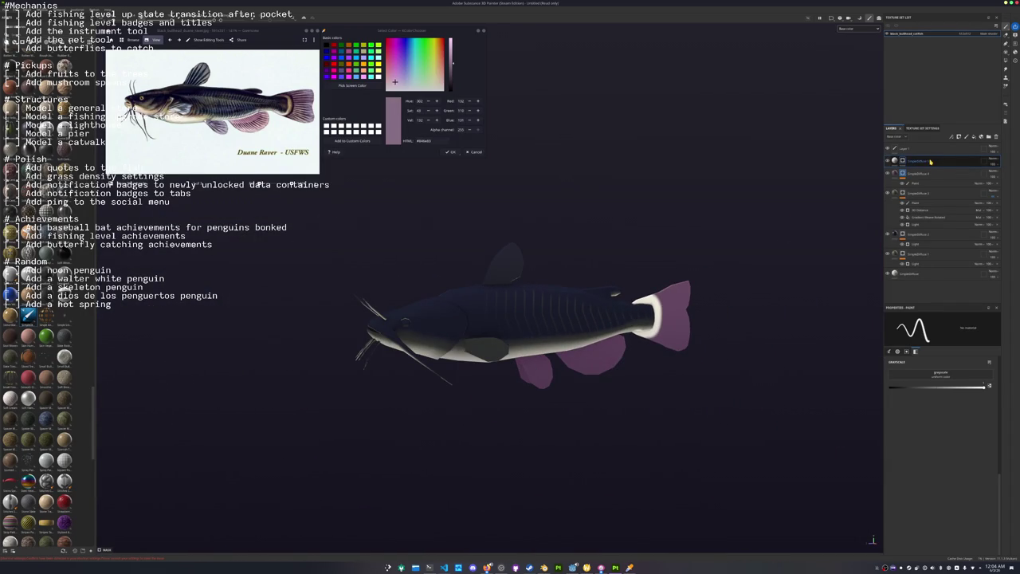
scroll(569, 298, up, 3)
scroll(569, 299, up, 3)
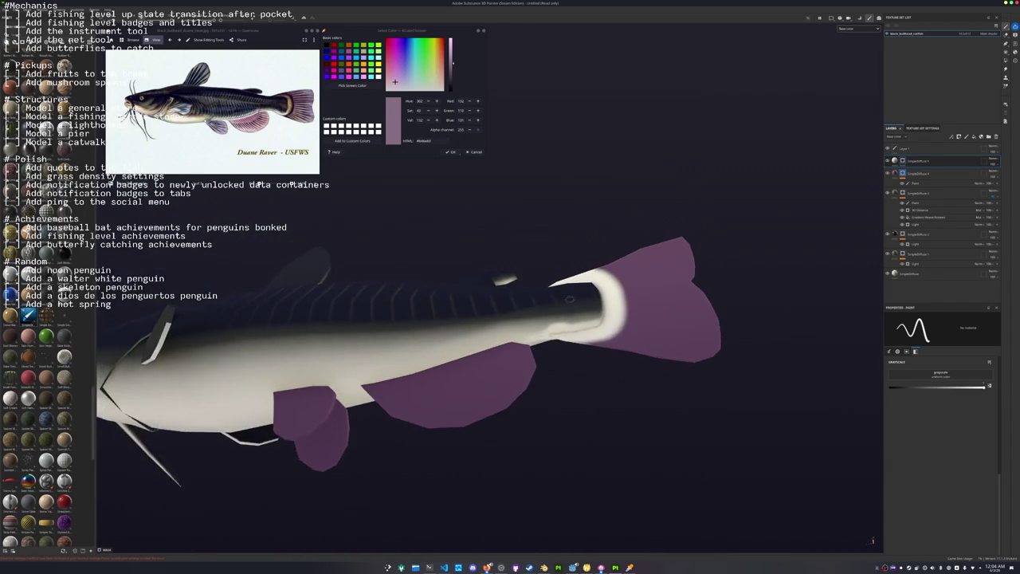
scroll(568, 298, up, 2)
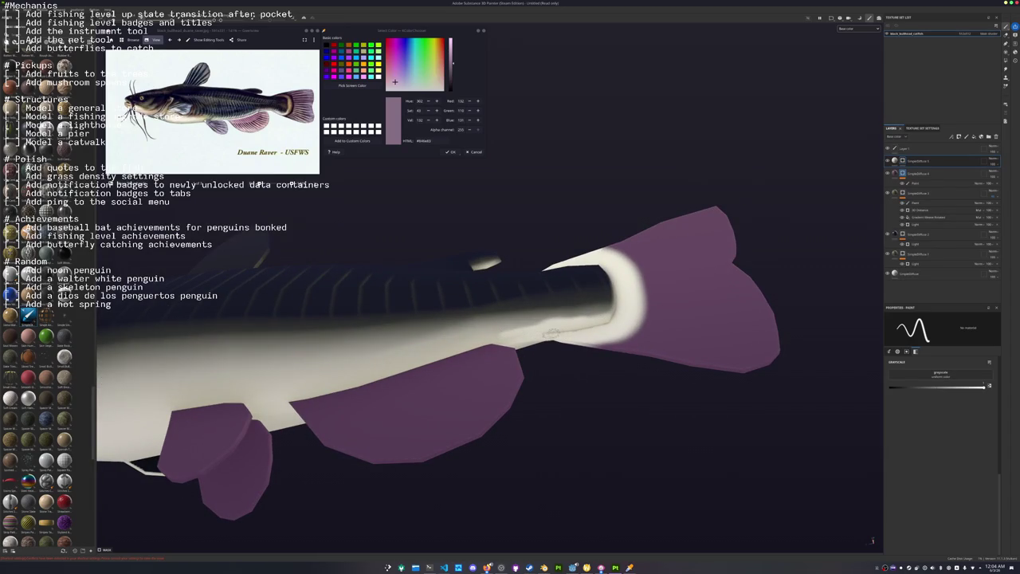
mouse_move(522, 329)
mouse_down()
mouse_move(408, 346)
mouse_move(539, 320)
mouse_up()
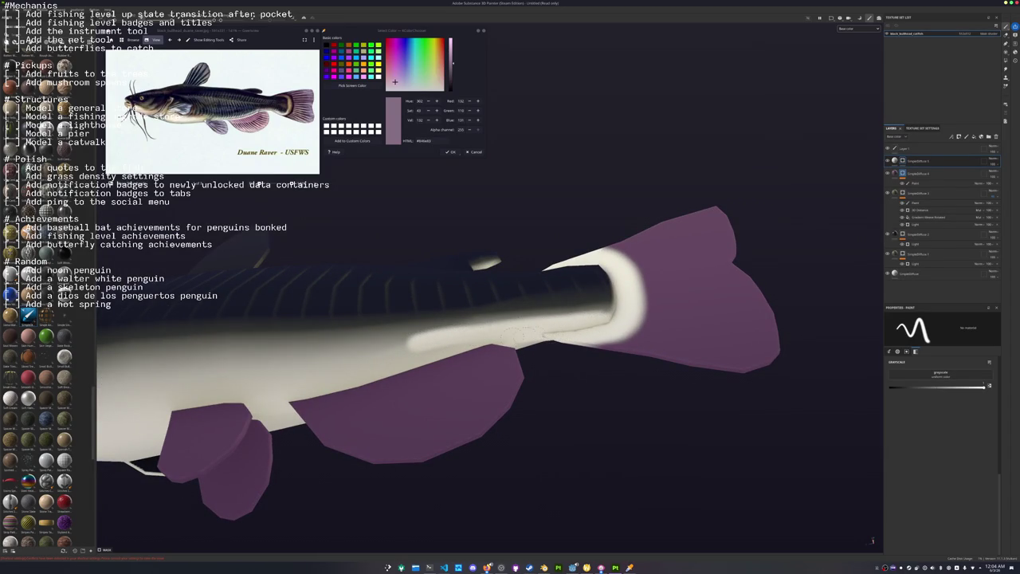
key(ctrl+z)
alt+drag(526, 357, 550, 347)
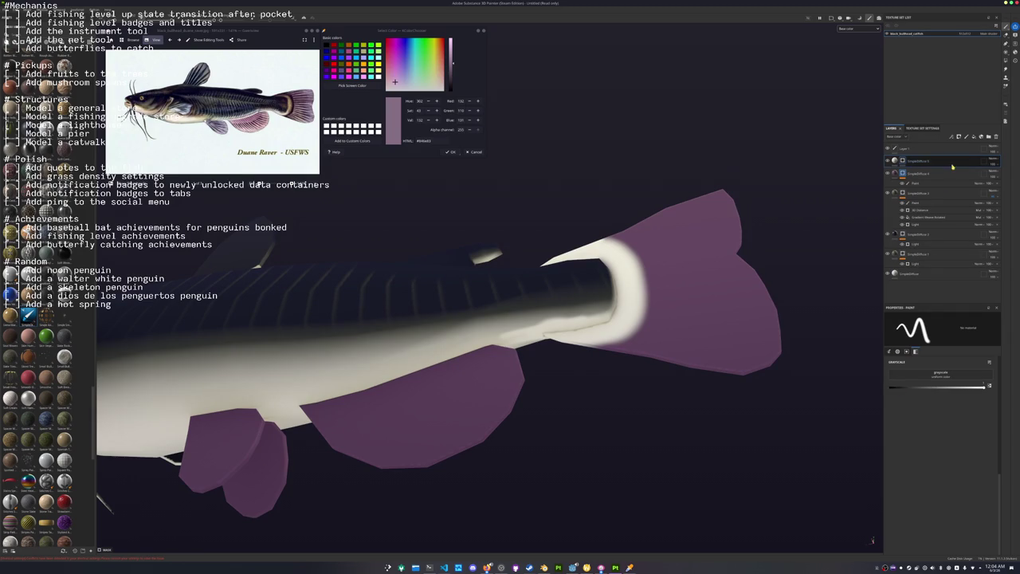
click(902, 161)
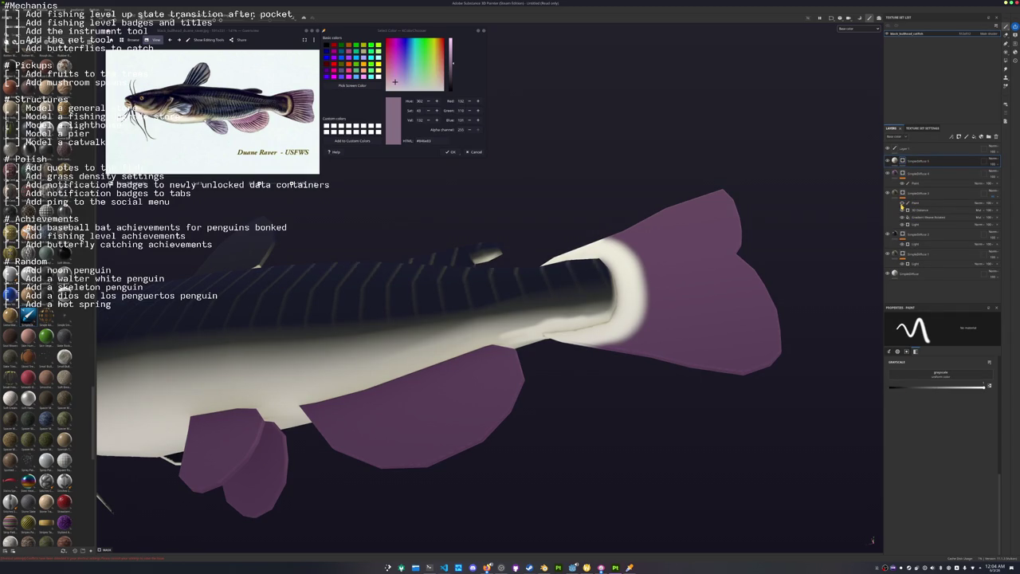
click(902, 243)
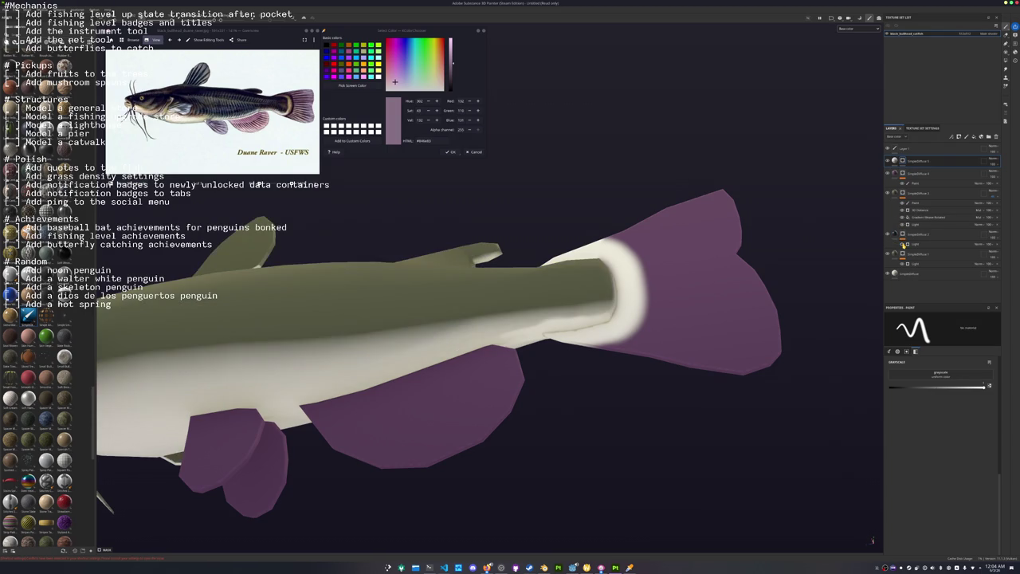
click(902, 244)
click(902, 244)
click(902, 244)
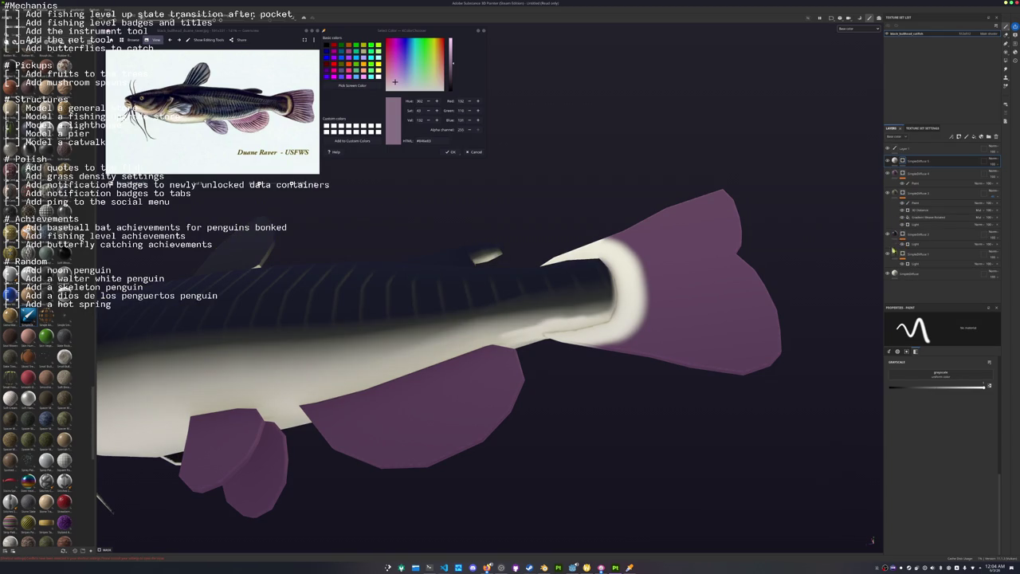
click(901, 264)
click(902, 264)
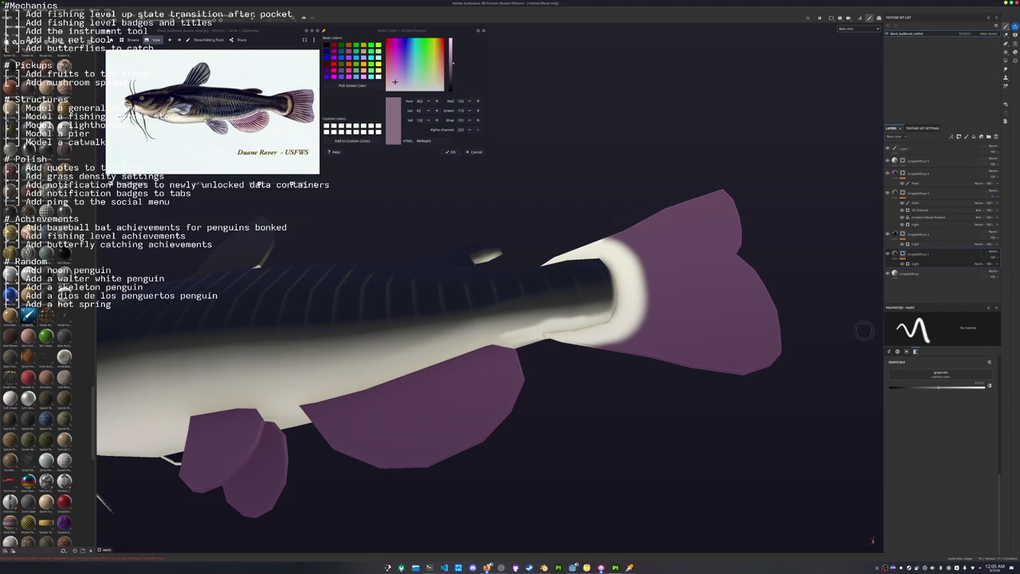
Add a paint effect to the lower layer's mask and brush dark strokes on the body near the tail.
right_click(901, 252)
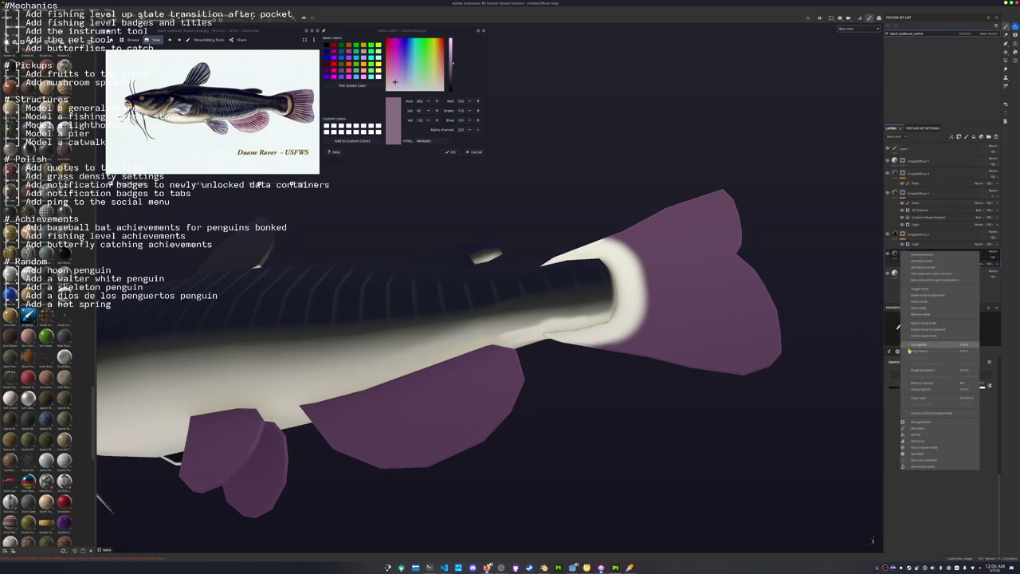
click(923, 430)
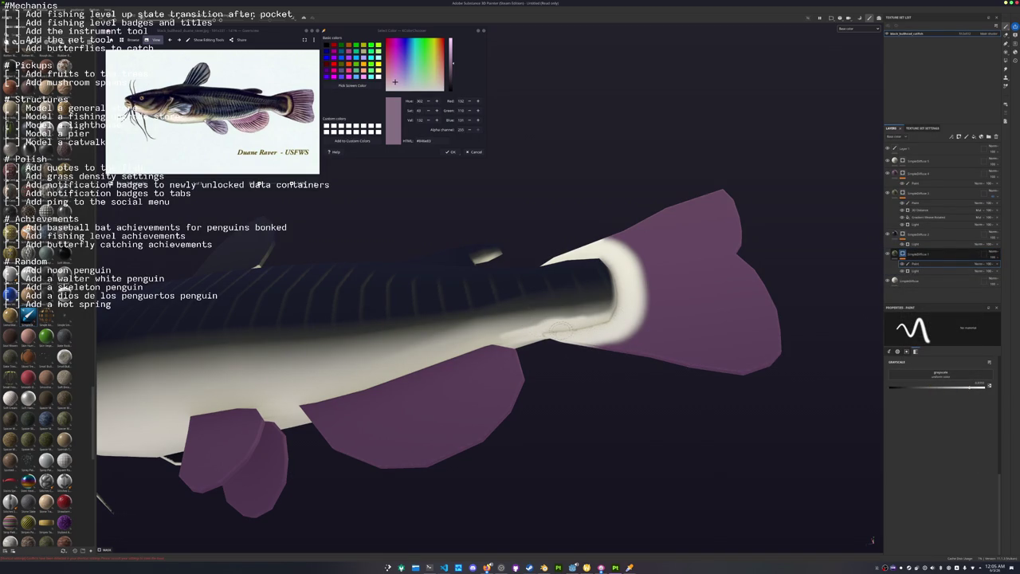
click(903, 161)
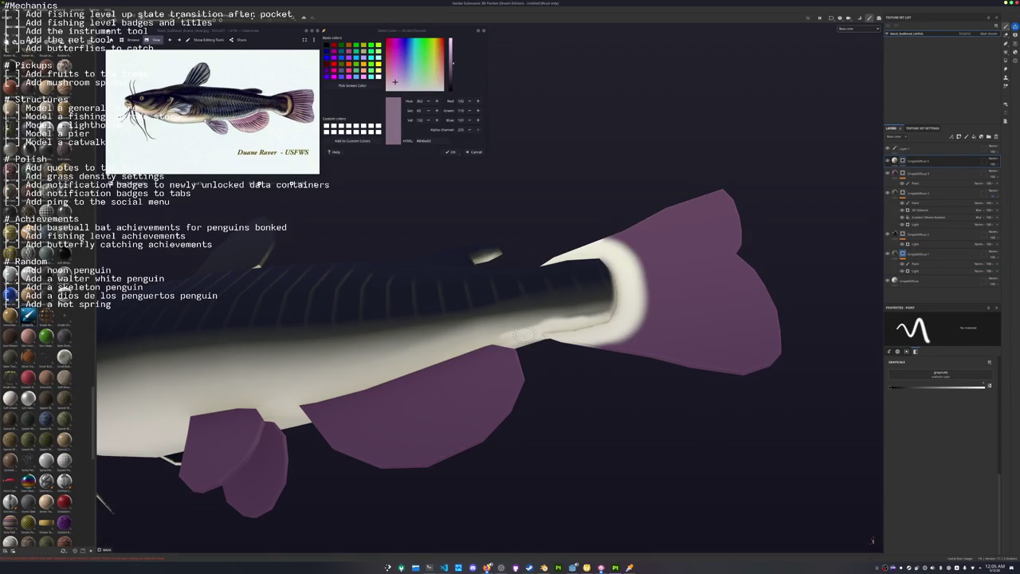
drag(545, 325, 568, 320)
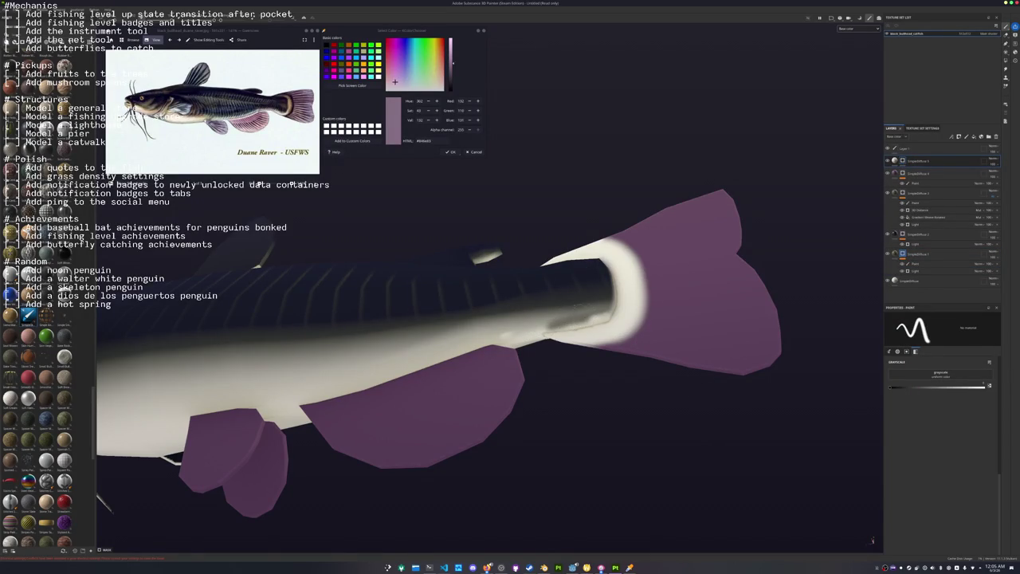
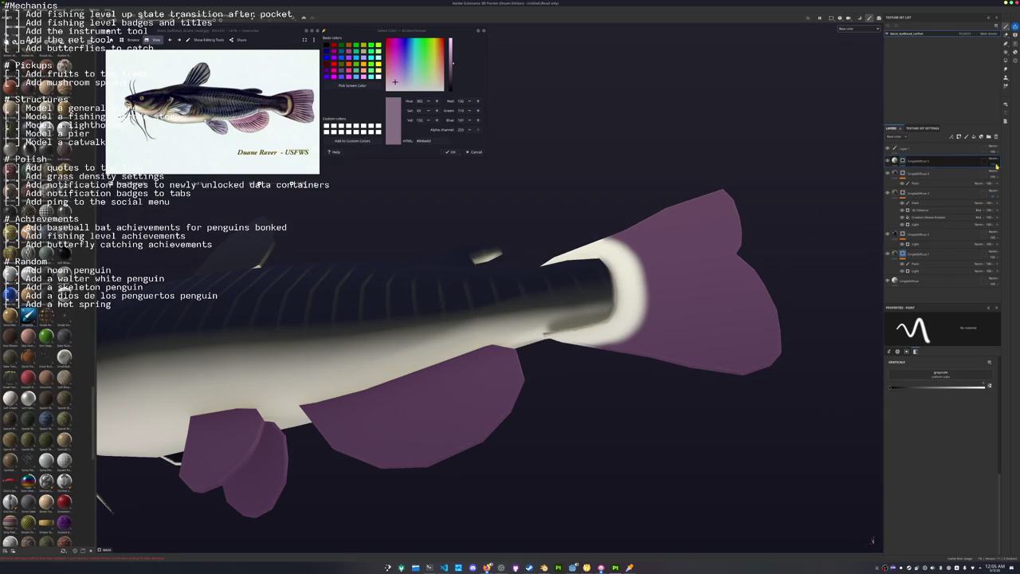
Adjust the pale ring layer's opacity and paint pale colour along the fin-body edge.
drag(1003, 176, 1000, 177)
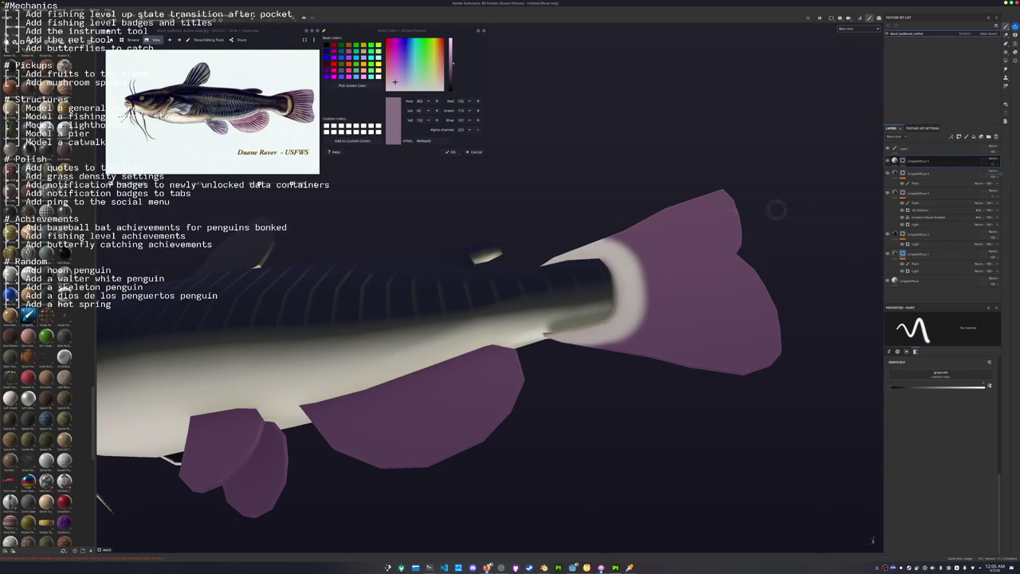
mouse_move(777, 210)
alt+mouse_down()
mouse_move(762, 296)
mouse_move(883, 191)
alt+mouse_up()
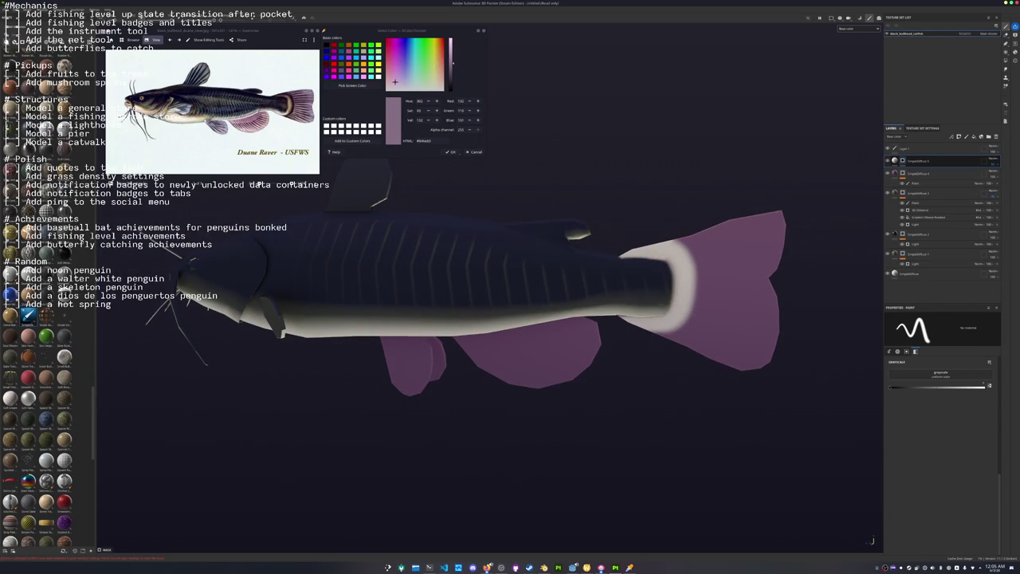
alt+drag(845, 275, 631, 278)
scroll(630, 278, up, 3)
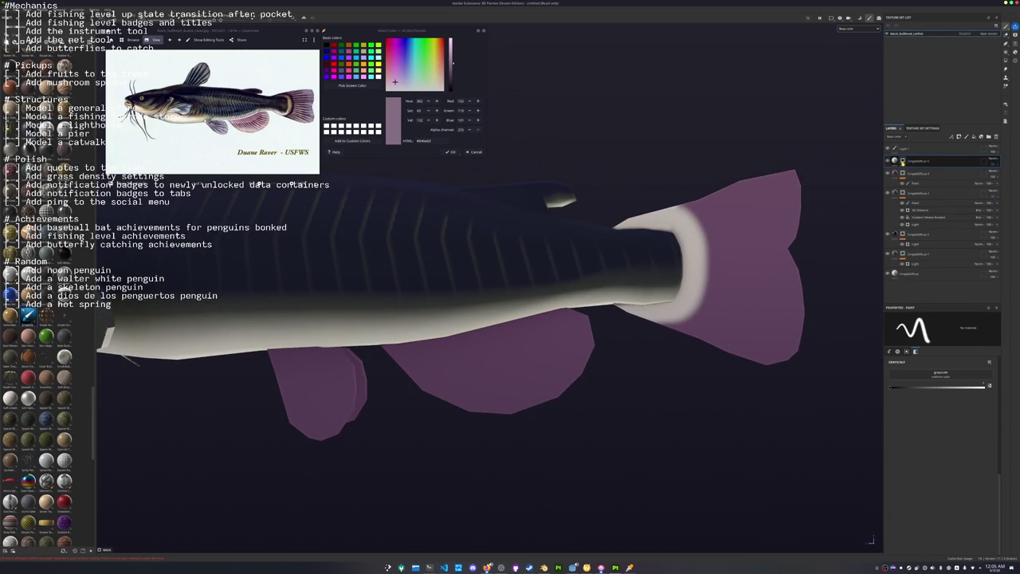
scroll(596, 374, up, 3)
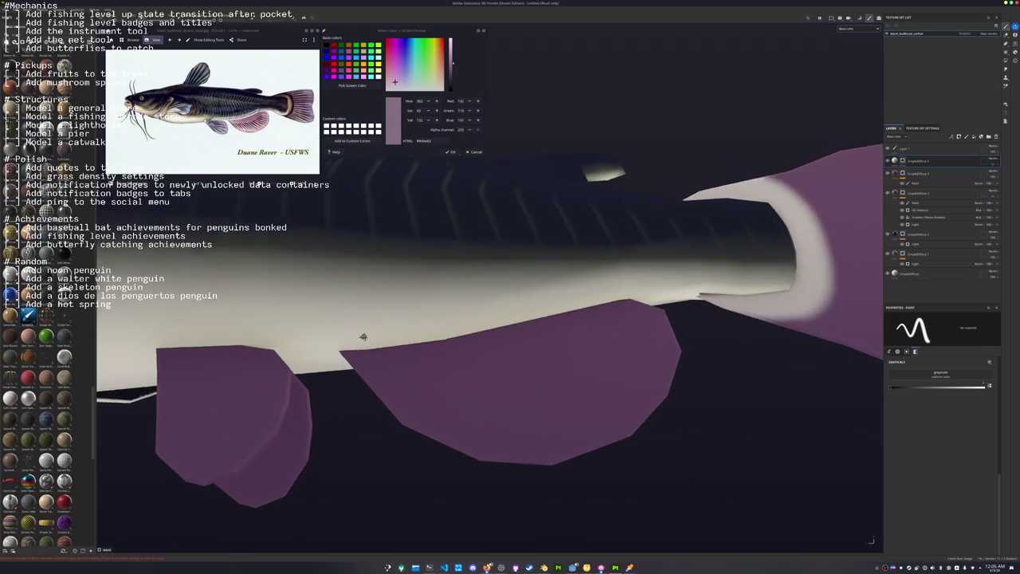
alt+drag(362, 336, 338, 350)
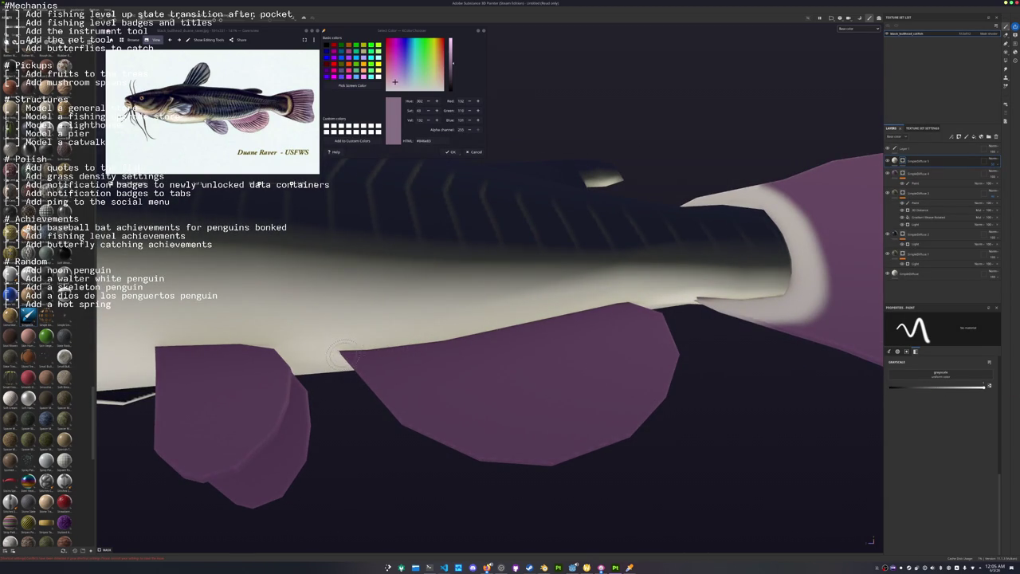
mouse_move(350, 355)
mouse_down()
mouse_move(454, 344)
mouse_move(628, 301)
mouse_move(443, 334)
mouse_up()
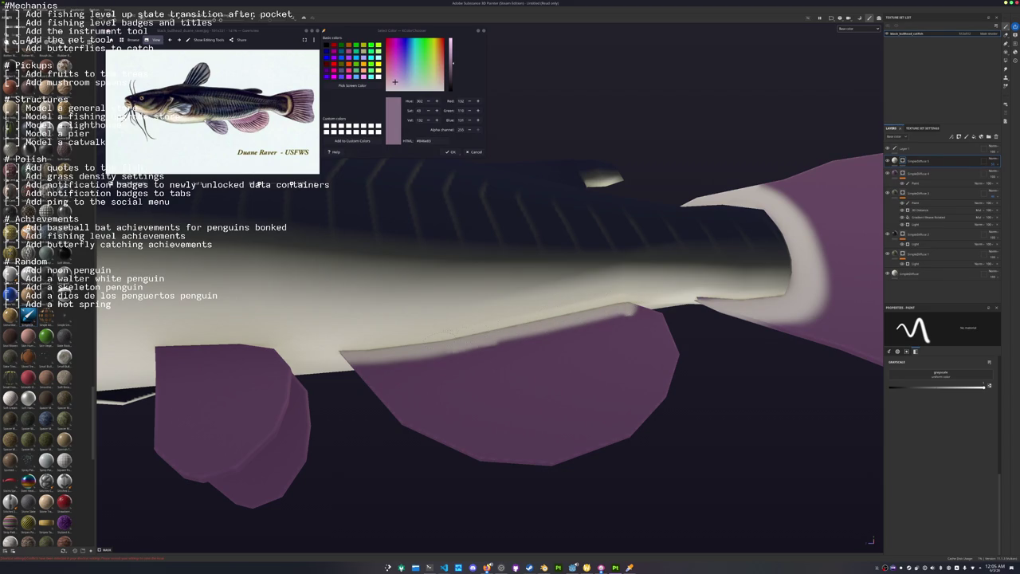
Paint pale colour across the lower body, belly and underside of the head.
alt+drag(312, 355, 757, 285)
scroll(504, 314, up, 3)
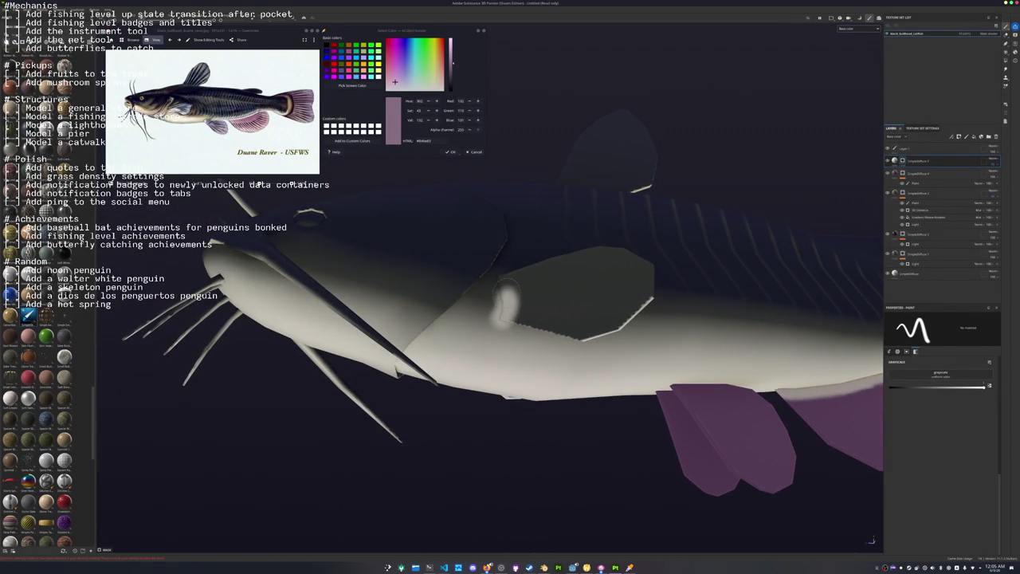
mouse_move(504, 301)
mouse_down()
mouse_move(466, 355)
mouse_move(422, 350)
mouse_up()
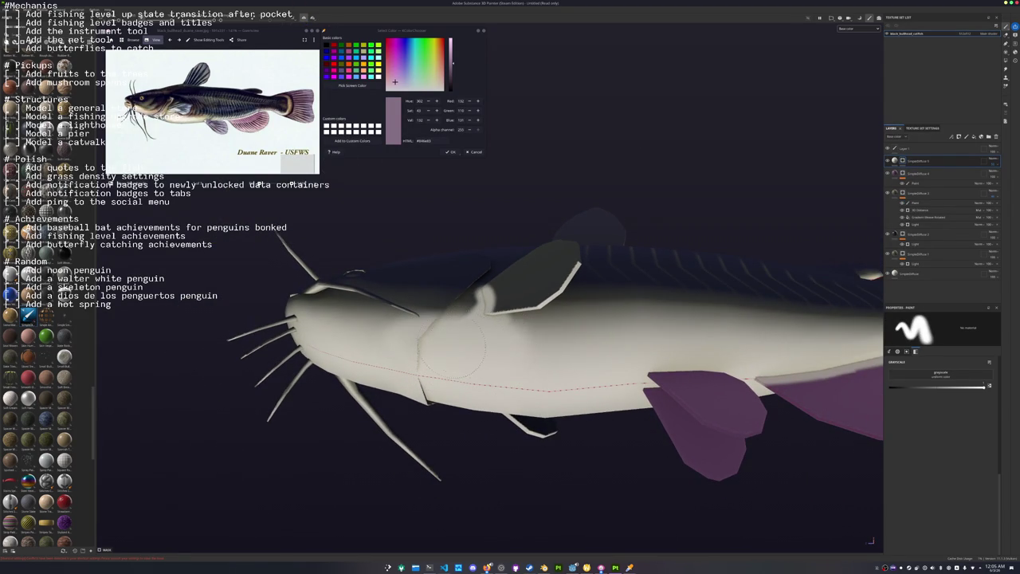
drag(414, 344, 474, 307)
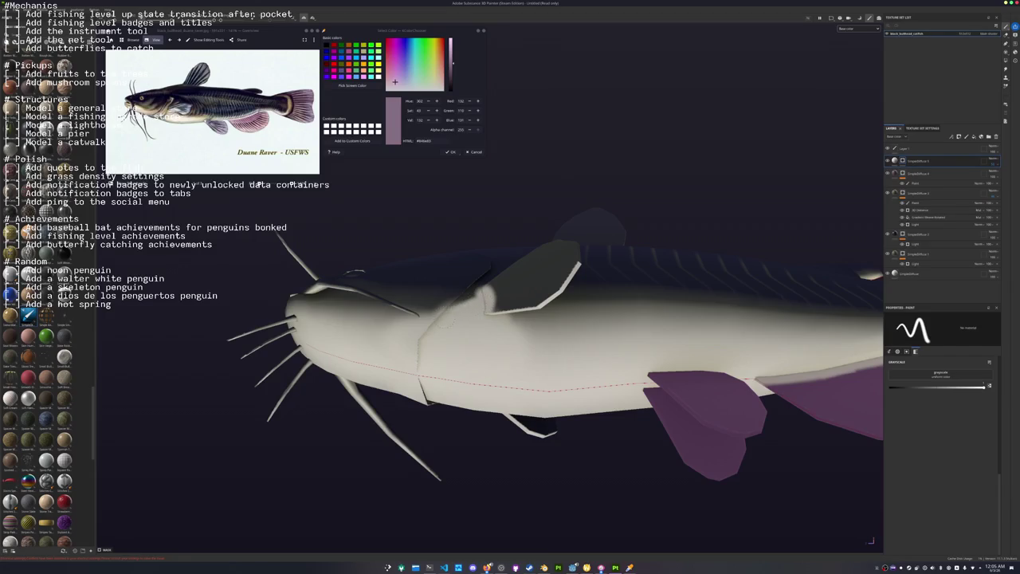
Paint light colour over the edge of the purple fin.
alt+drag(650, 382, 657, 359)
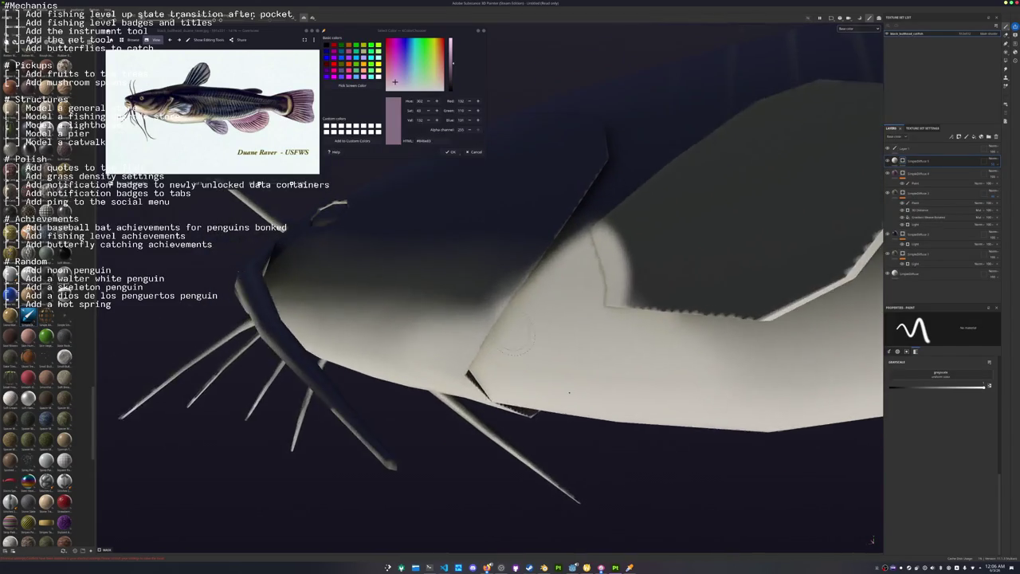
mouse_move(658, 358)
alt+mouse_down()
mouse_move(596, 311)
mouse_move(573, 404)
mouse_move(555, 421)
alt+mouse_up()
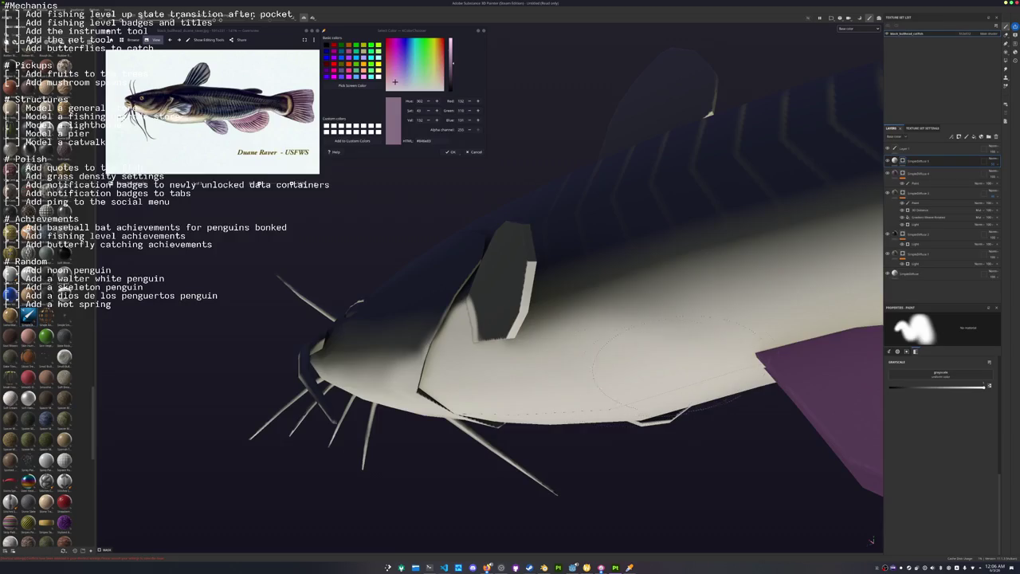
mouse_move(556, 421)
alt+mouse_down()
mouse_move(644, 400)
mouse_move(555, 402)
alt+mouse_up()
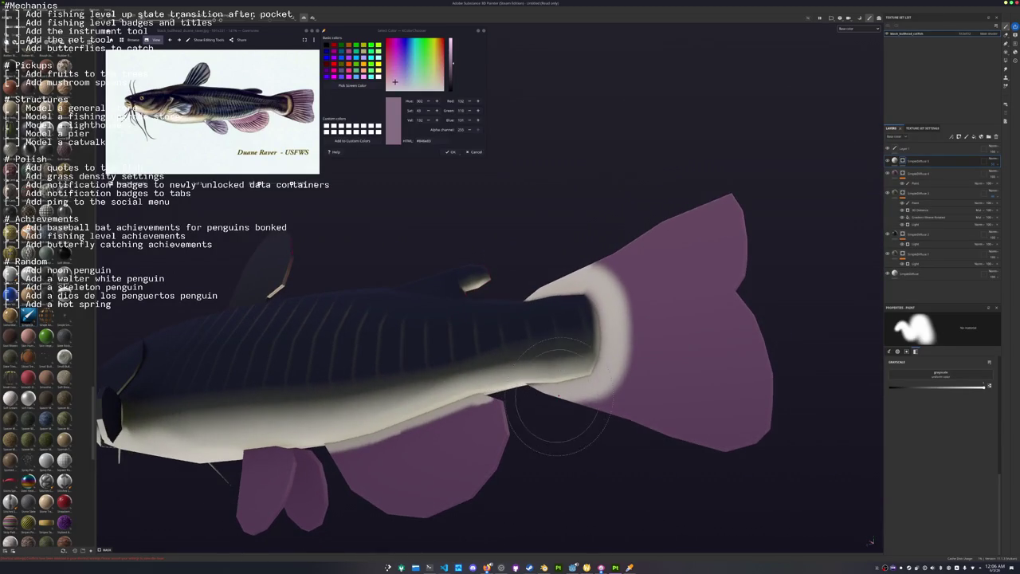
scroll(552, 407, up, 3)
scroll(494, 401, up, 3)
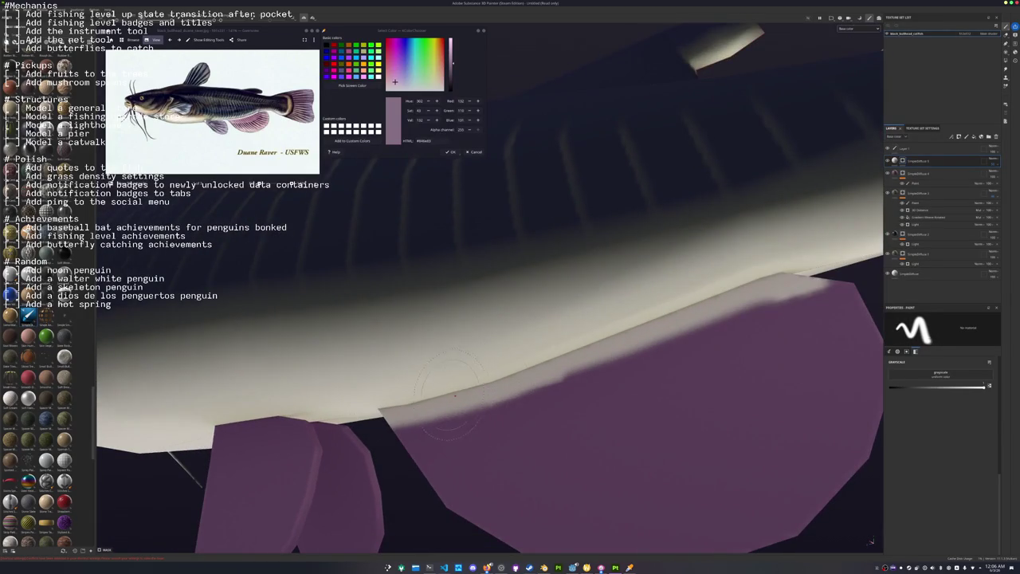
mouse_move(390, 411)
mouse_down()
mouse_move(833, 289)
mouse_move(523, 387)
mouse_up()
Brighten the pale tail-base ring and paint dark along its inner edge.
scroll(832, 289, down, 3)
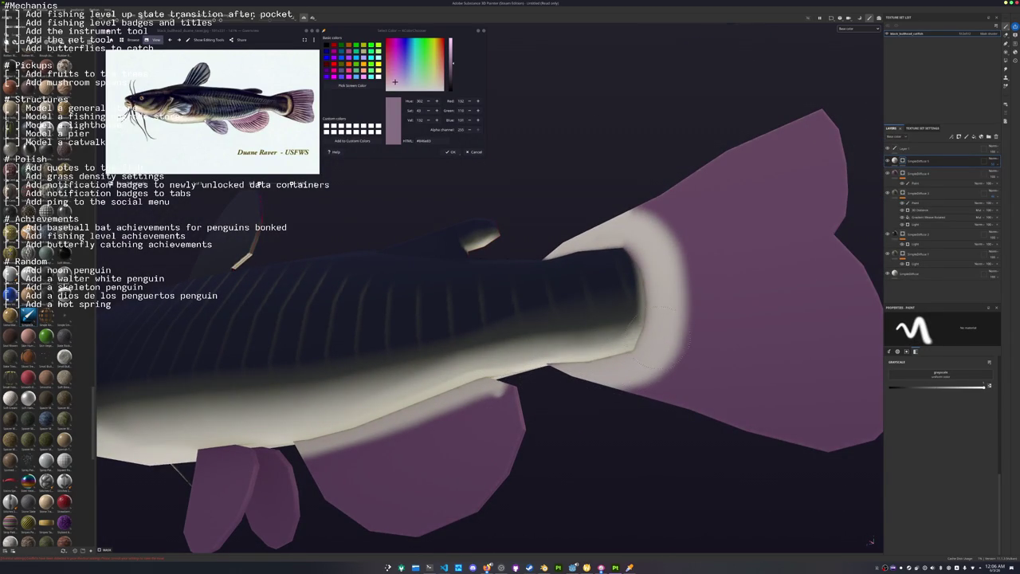
drag(662, 333, 656, 253)
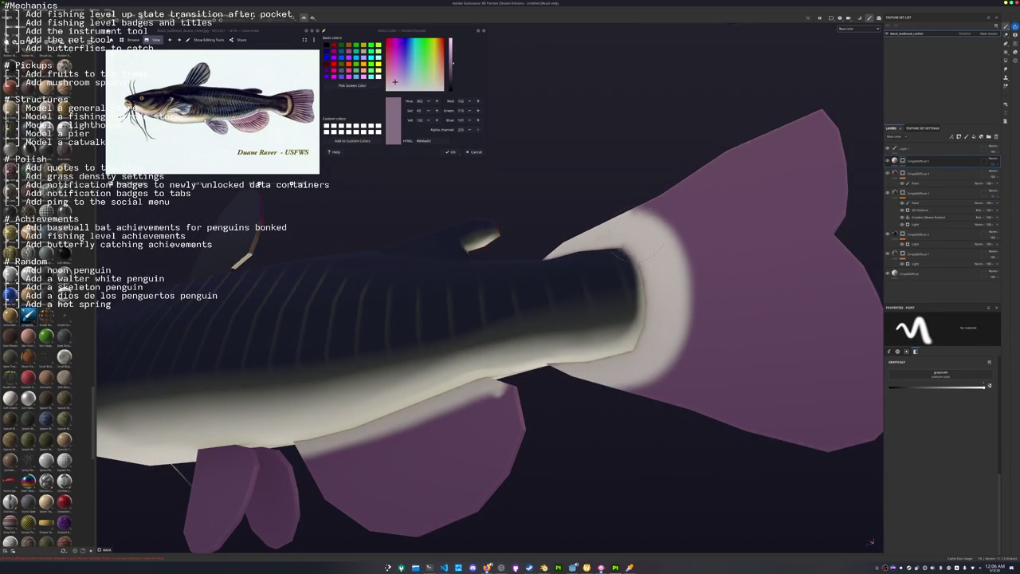
mouse_move(618, 225)
alt+mouse_down()
mouse_move(607, 279)
mouse_move(542, 289)
alt+mouse_up()
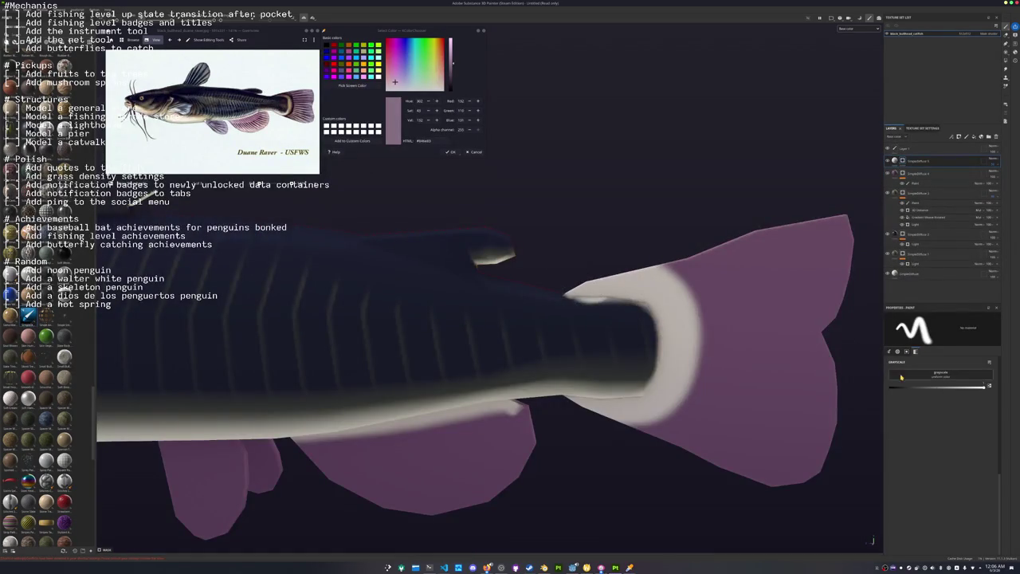
mouse_move(622, 341)
alt+mouse_down()
mouse_move(558, 239)
mouse_move(519, 307)
alt+mouse_up()
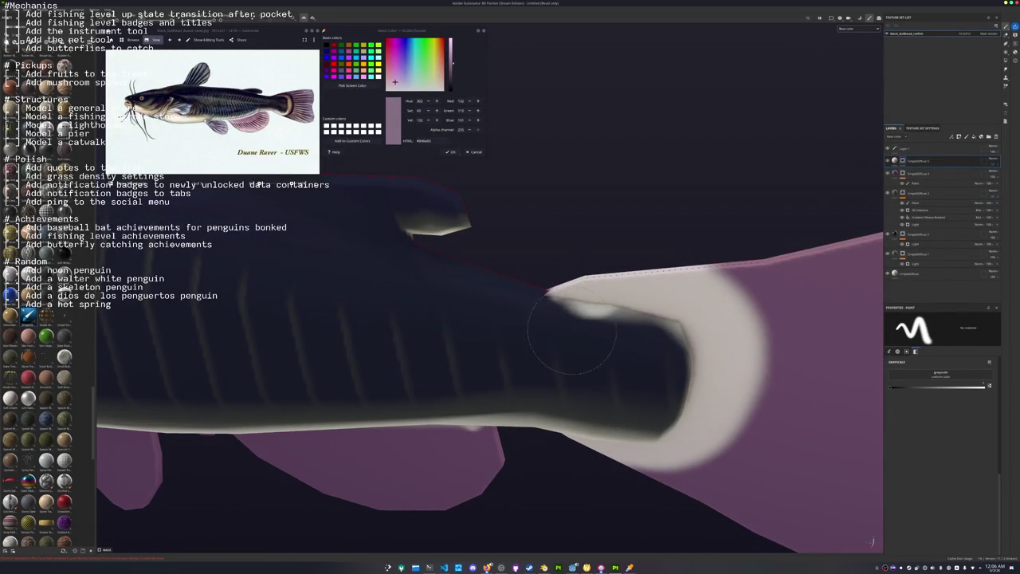
drag(600, 337, 659, 357)
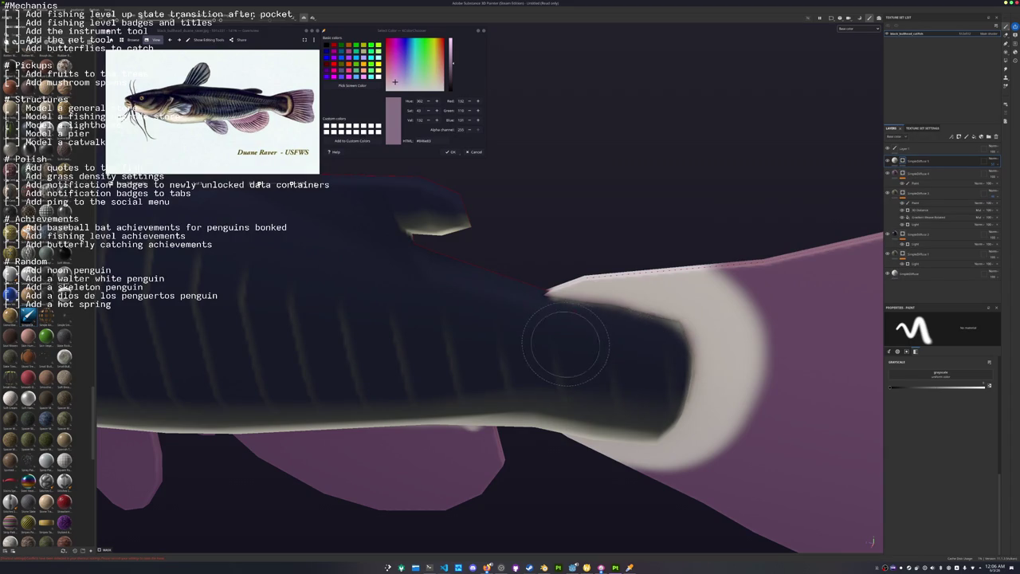
mouse_move(564, 323)
alt+mouse_down()
mouse_move(478, 322)
mouse_move(557, 322)
alt+mouse_up()
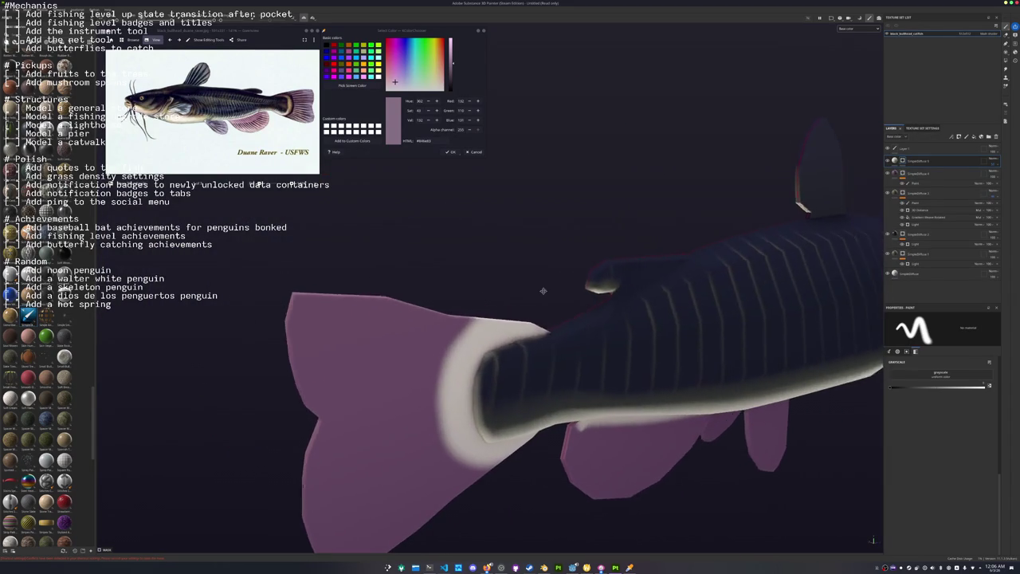
Select the Paint layer in the second group and check the fish from both sides.
click(924, 202)
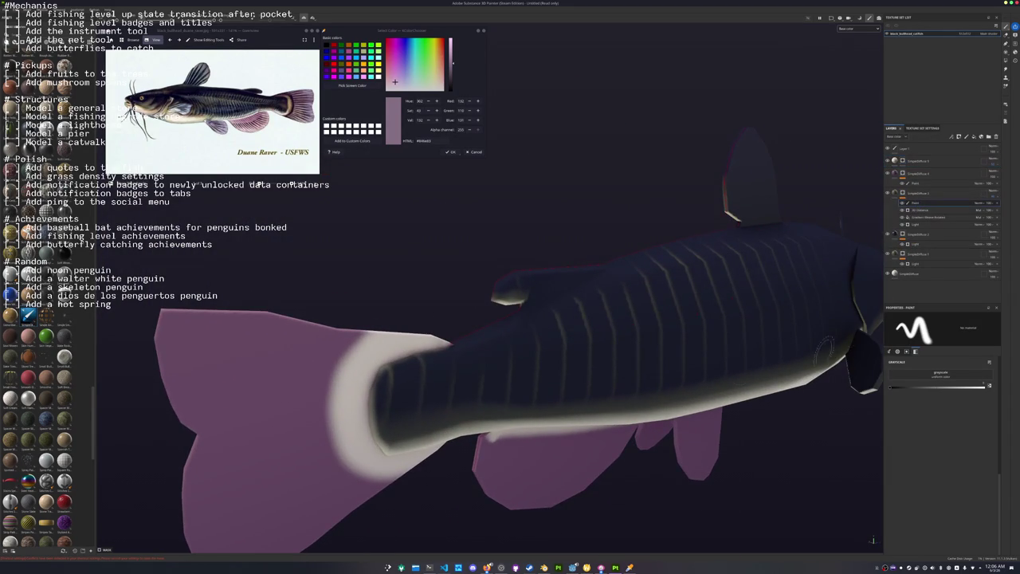
alt+drag(606, 357, 547, 357)
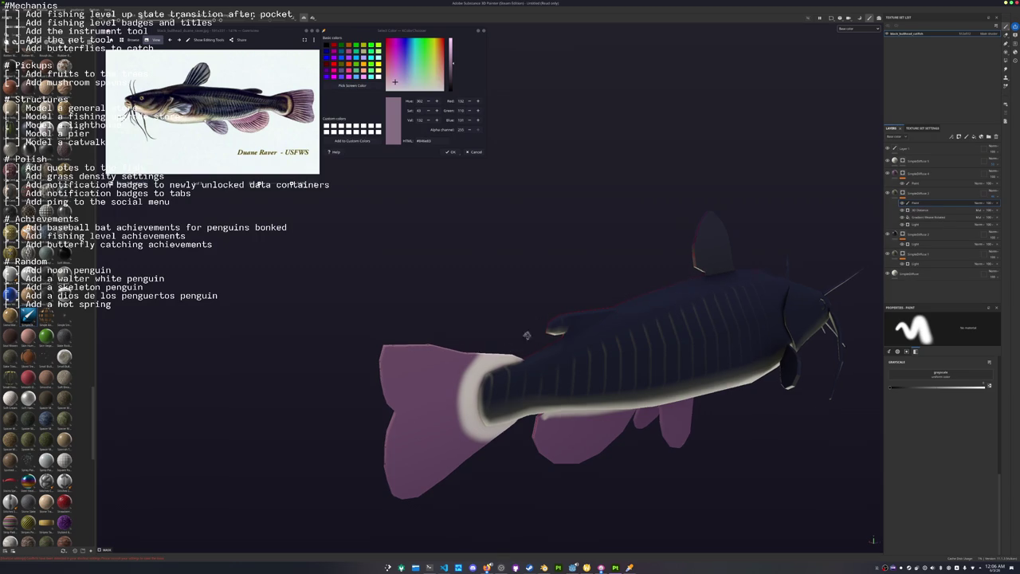
alt+drag(721, 281, 748, 345)
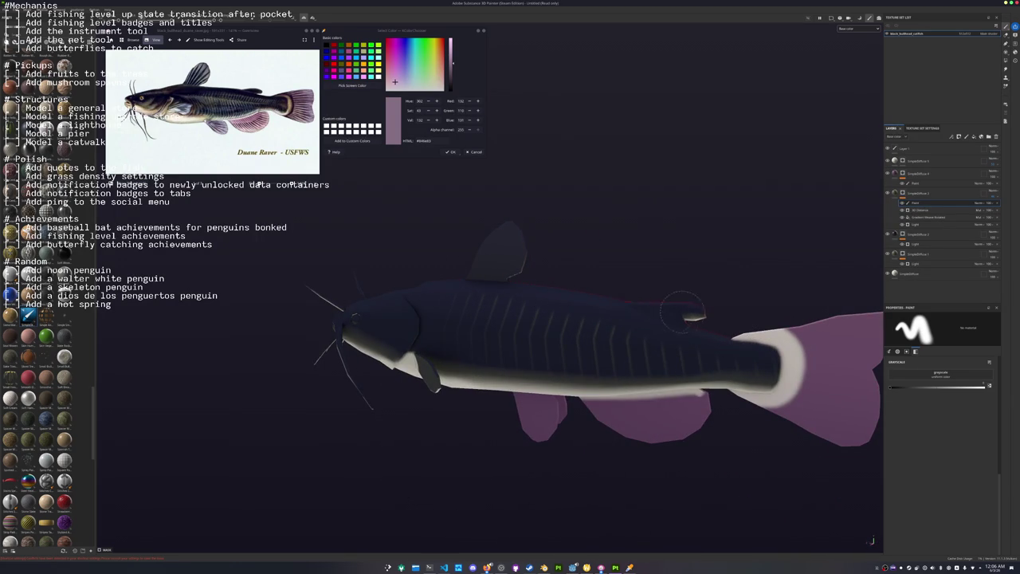
alt+drag(681, 307, 530, 309)
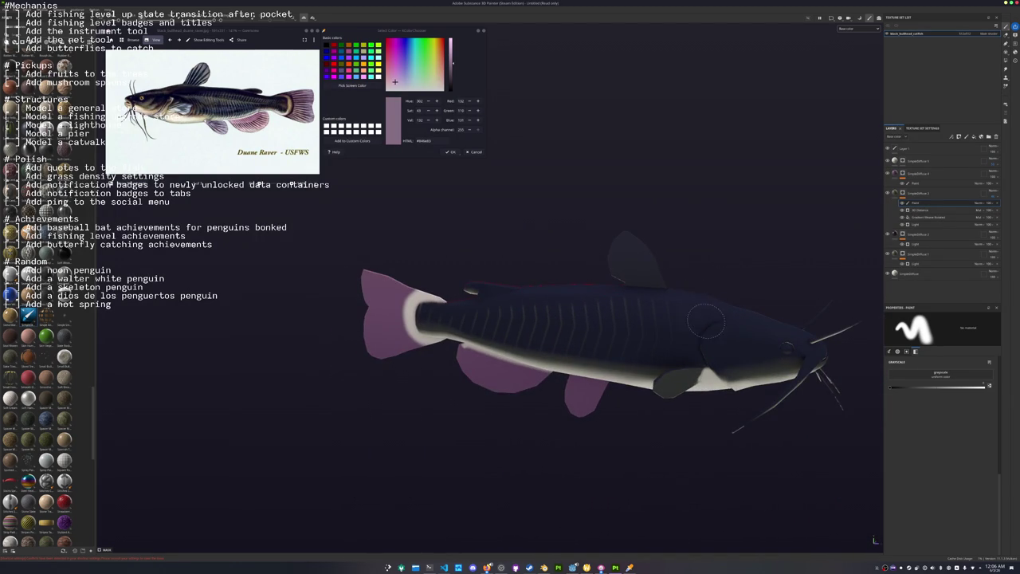
alt+drag(693, 307, 540, 346)
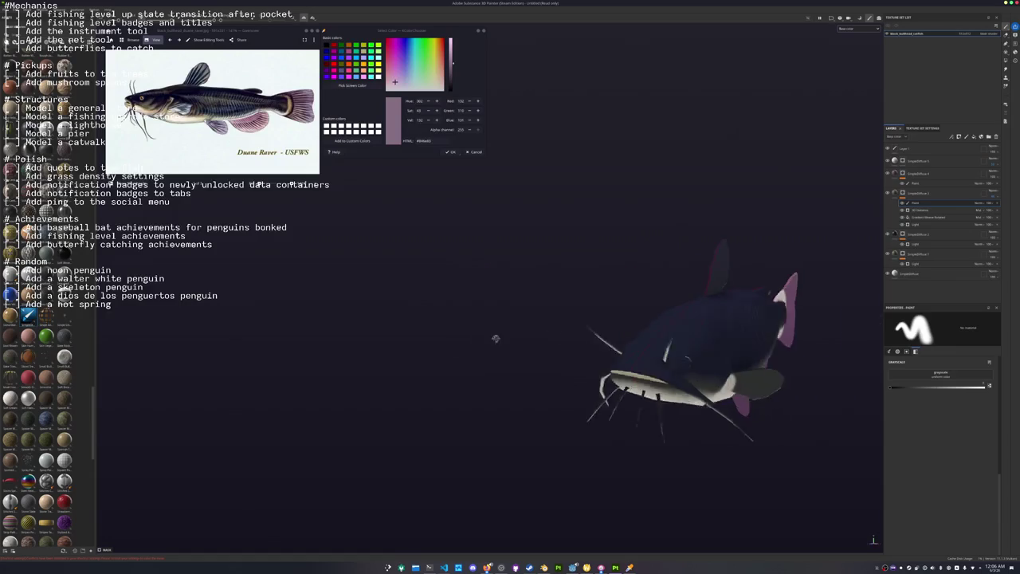
Sample a dark brown colour from the fish's body.
scroll(540, 345, up, 3)
scroll(541, 346, up, 3)
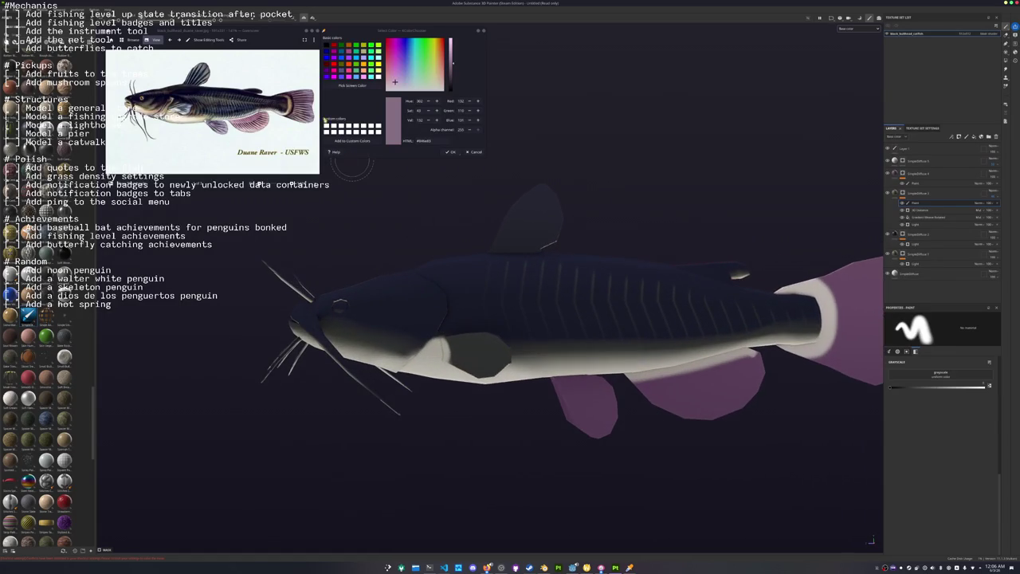
click(463, 280)
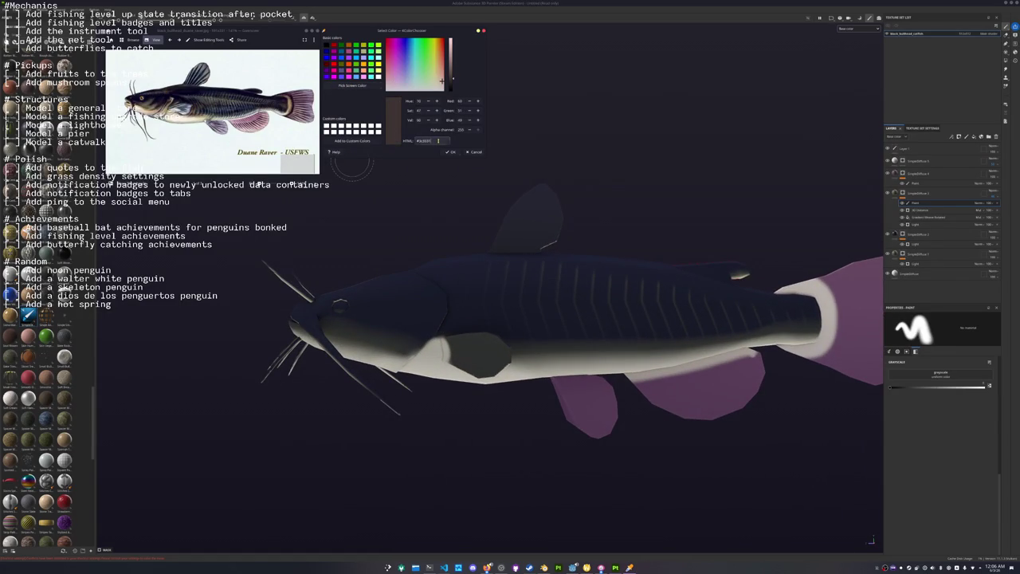
scroll(605, 182, down, 2)
Add a Light generator to the top layer, then delete it again.
click(916, 273)
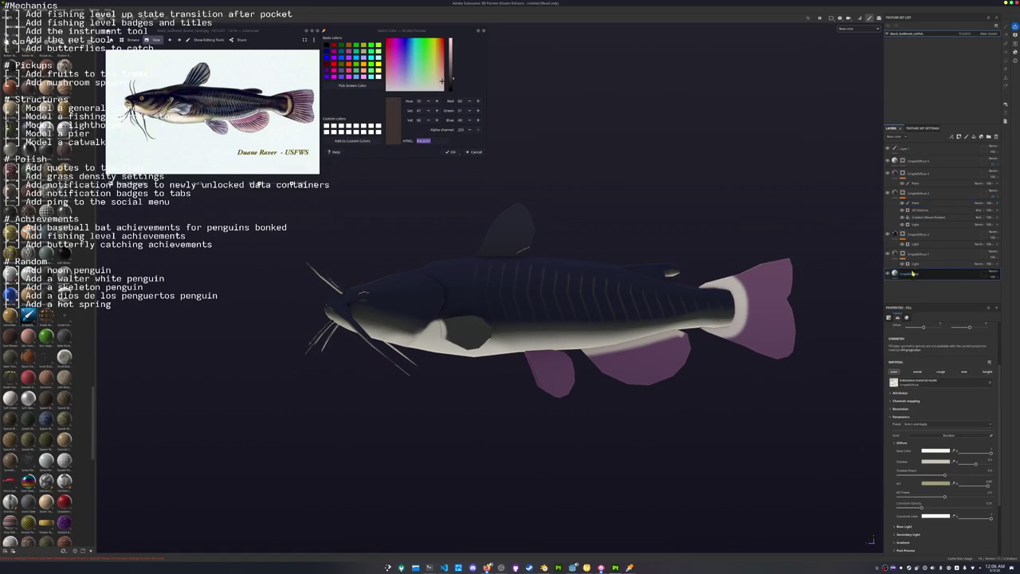
click(902, 161)
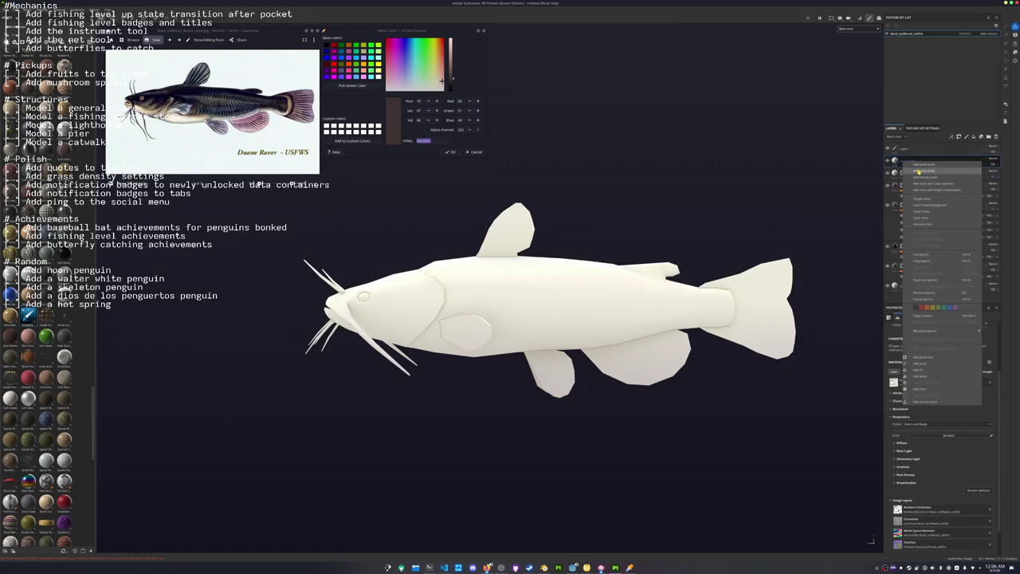
right_click(902, 160)
click(940, 327)
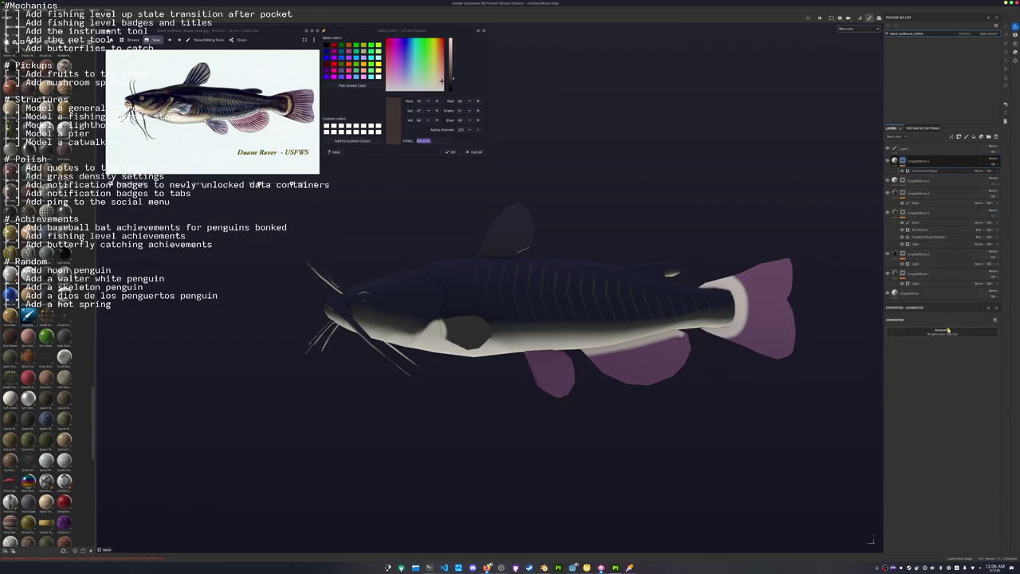
click(947, 331)
click(951, 380)
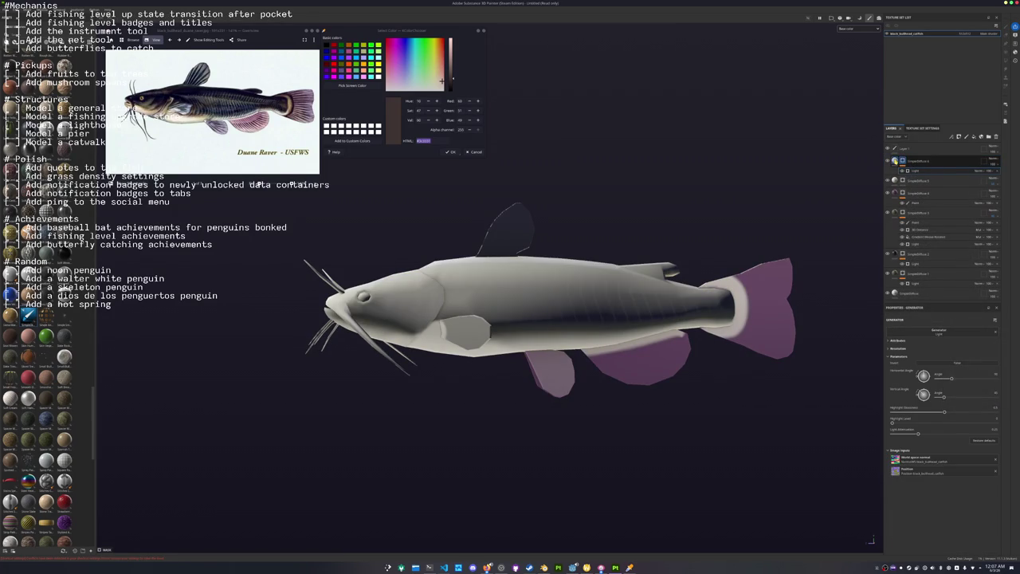
key(Delete)
Give the body a pasted dark brown-grey base colour, darken it, and edit the ambient occlusion colour.
click(903, 408)
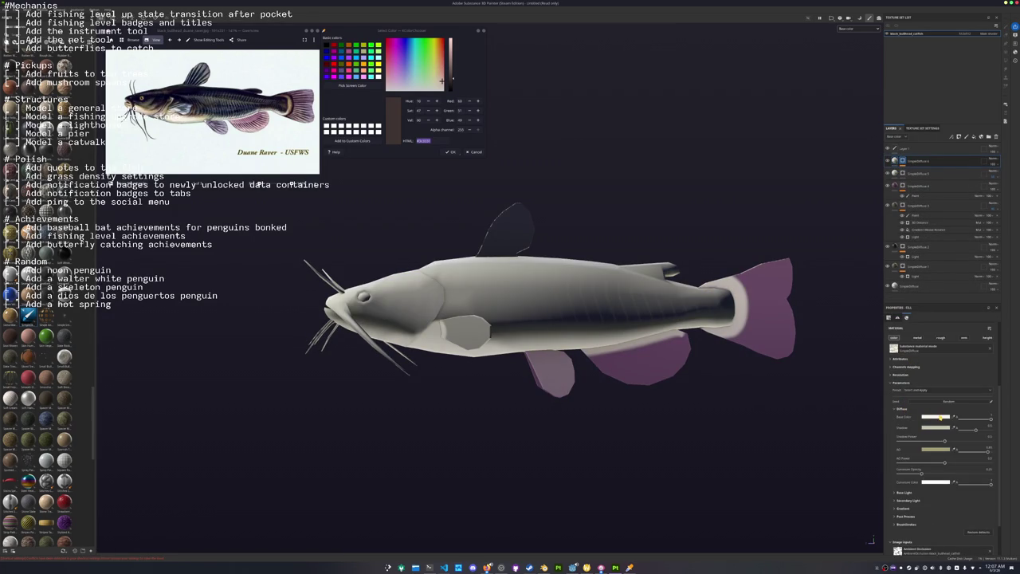
click(935, 416)
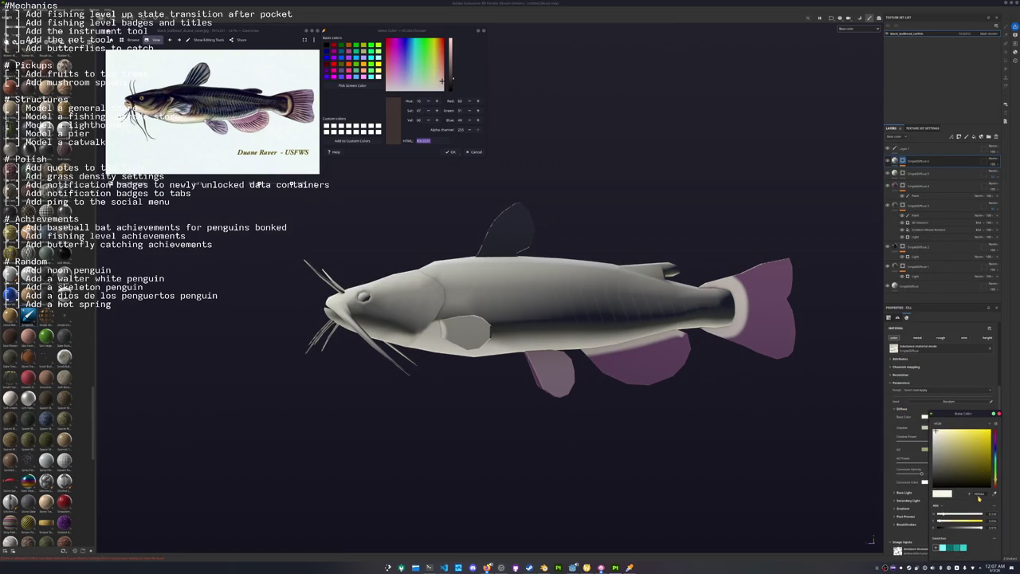
key(ctrl+v)
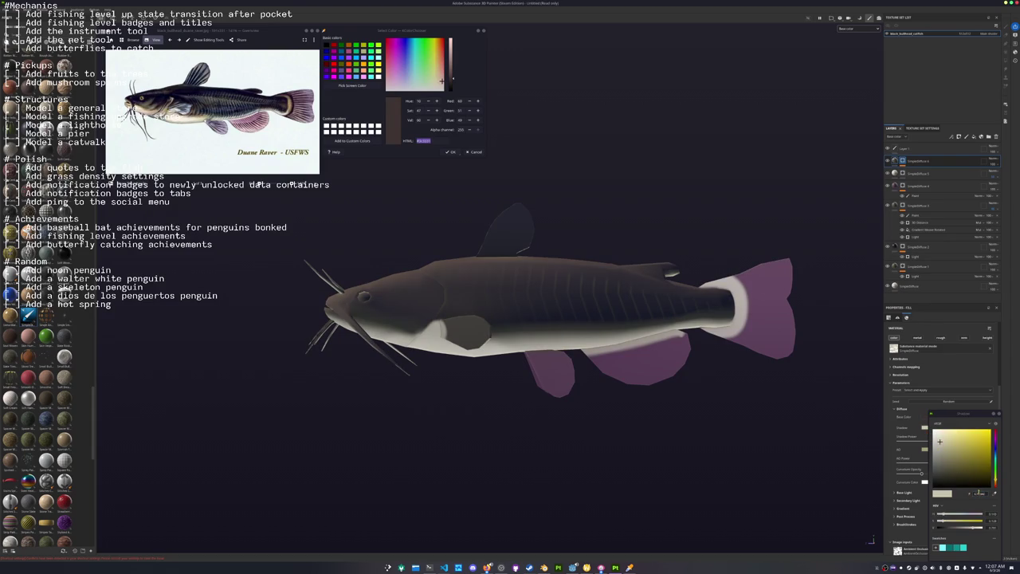
click(970, 468)
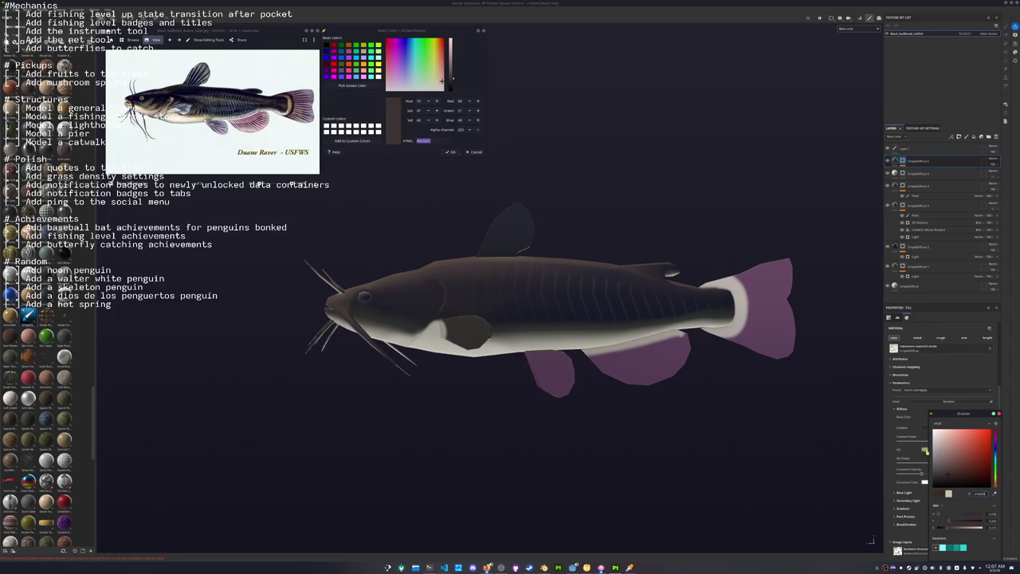
click(925, 450)
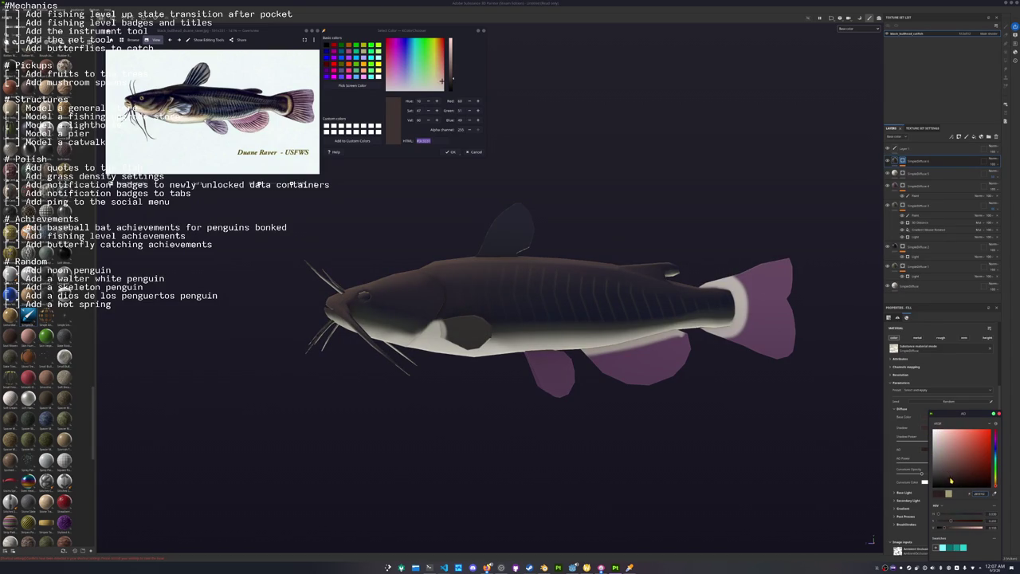
Raise Highlight Glossiness and Light Attenuation on SingleDiffuse 4's Light generator.
click(903, 160)
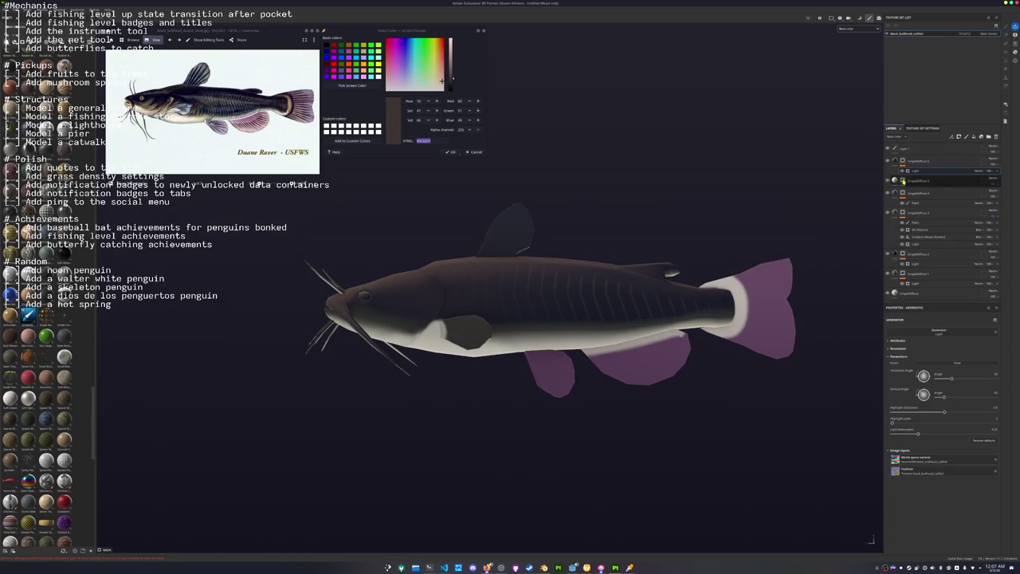
alt+drag(805, 383, 829, 392)
drag(938, 413, 959, 411)
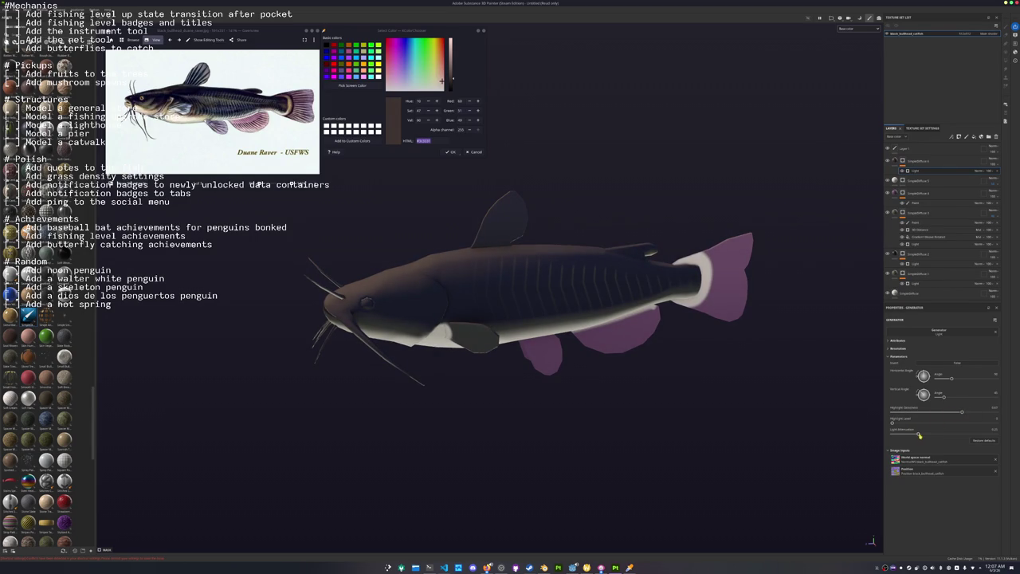
mouse_move(889, 435)
mouse_down()
mouse_move(990, 431)
mouse_move(974, 433)
mouse_up()
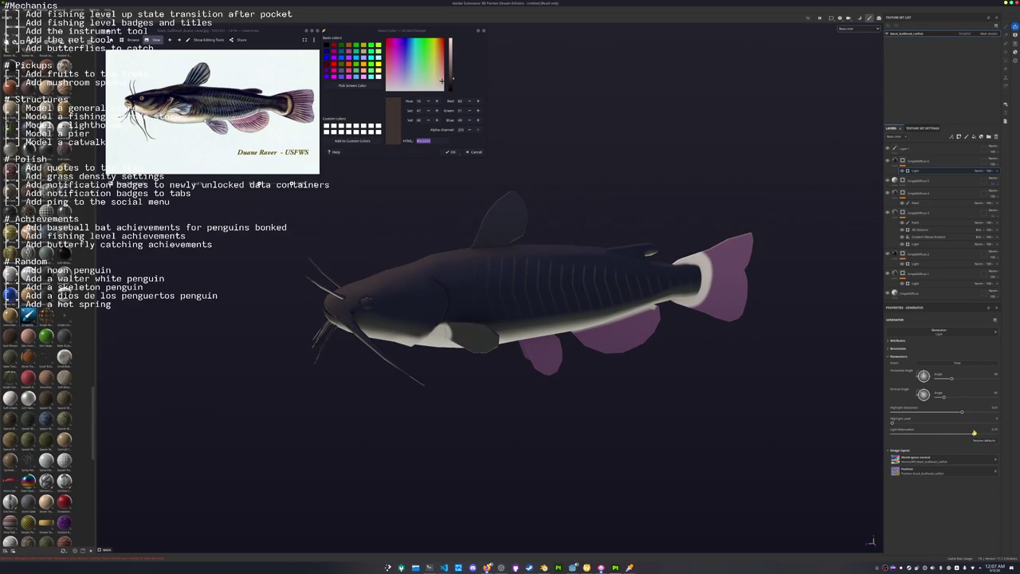
Add a new paint layer inside SingleDiffuse 4.
alt+drag(842, 441, 769, 412)
scroll(770, 412, up, 2)
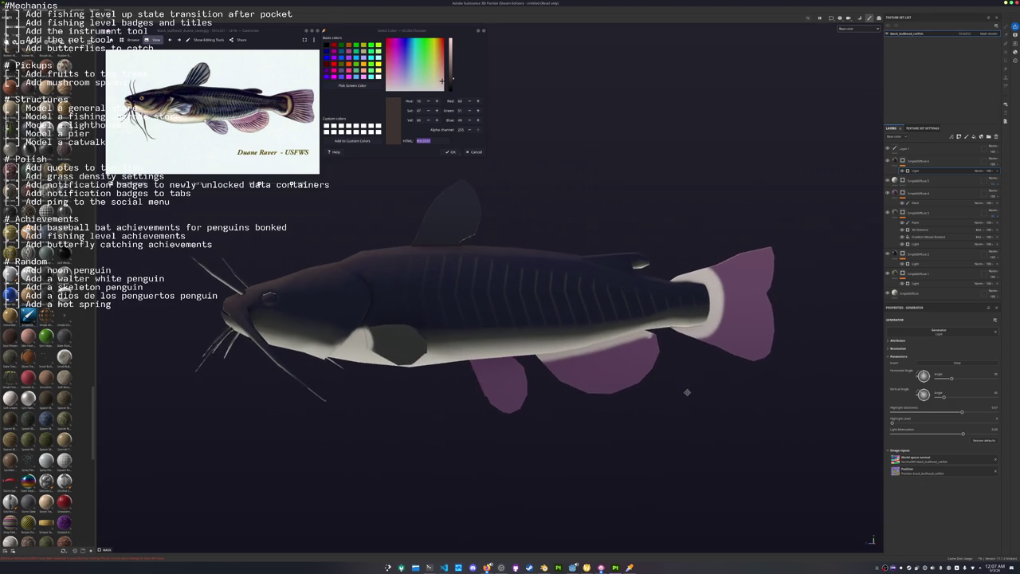
scroll(770, 412, up, 1)
right_click(895, 171)
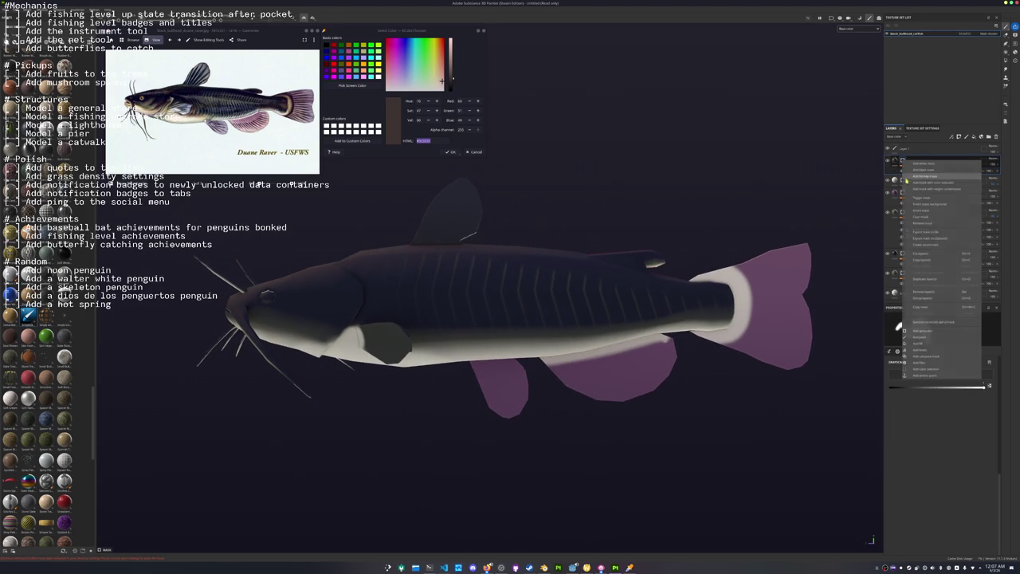
click(922, 341)
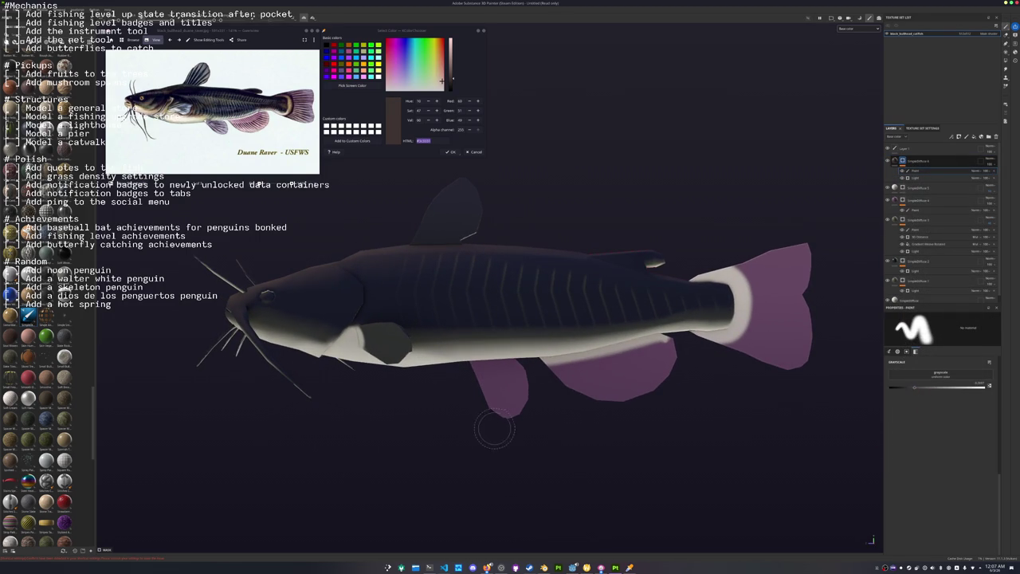
scroll(494, 428, up, 1)
scroll(413, 350, up, 1)
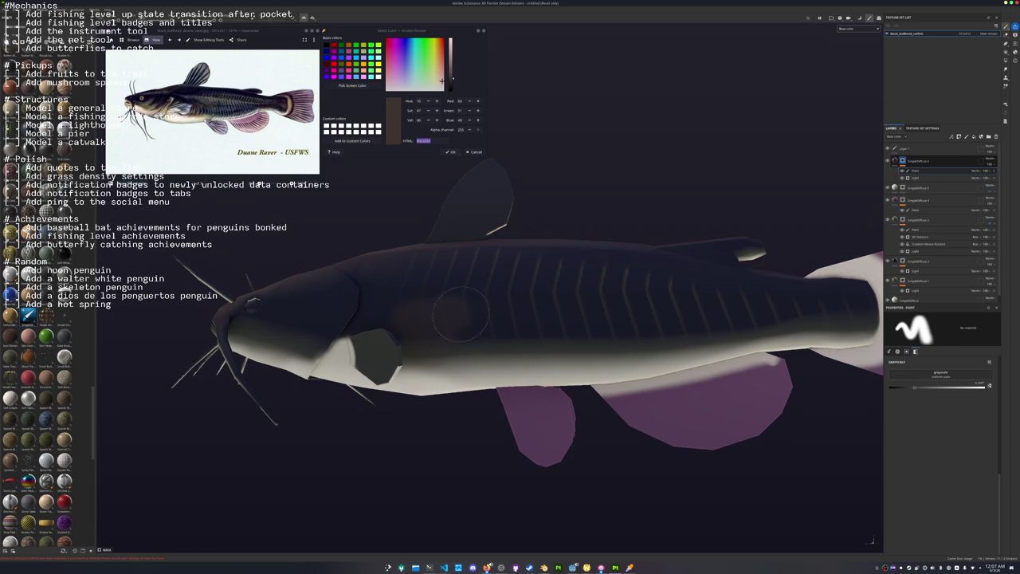
Enlarge the brush and set a darker grey paint value.
alt+drag(414, 334, 545, 350)
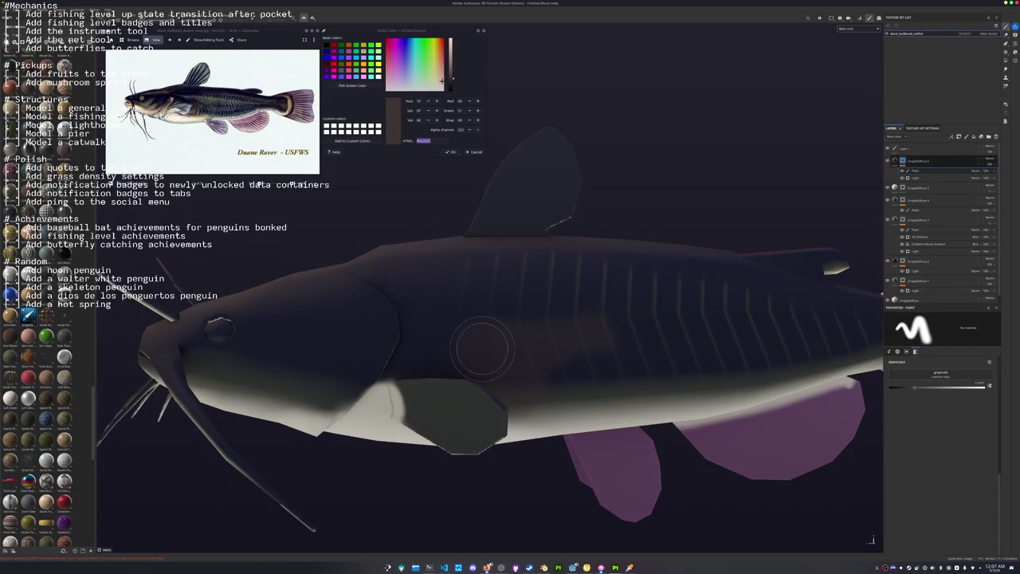
mouse_move(471, 342)
alt+mouse_down()
mouse_move(456, 345)
mouse_move(502, 342)
alt+mouse_up()
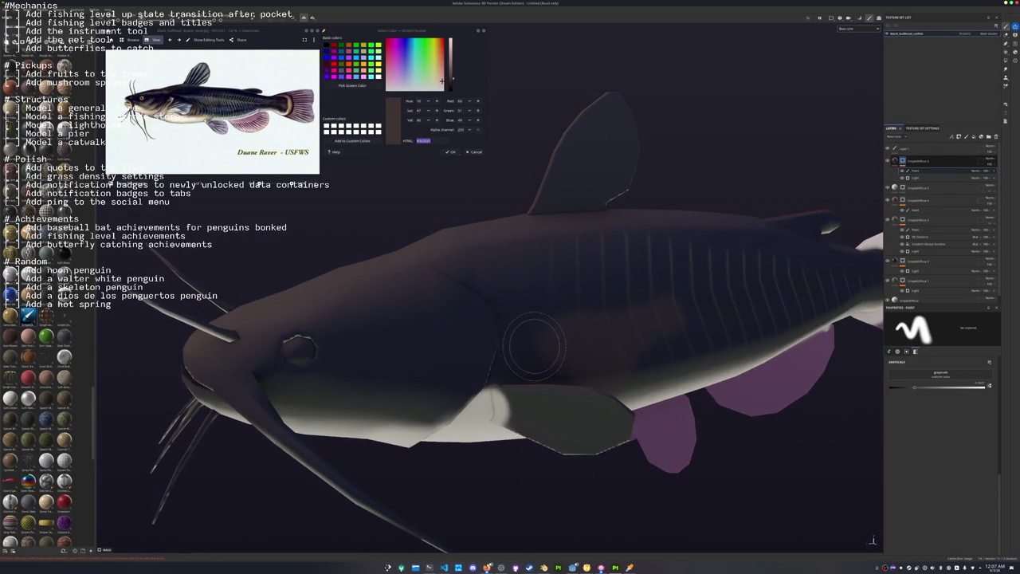
scroll(520, 346, down, 2)
alt+drag(481, 315, 494, 332)
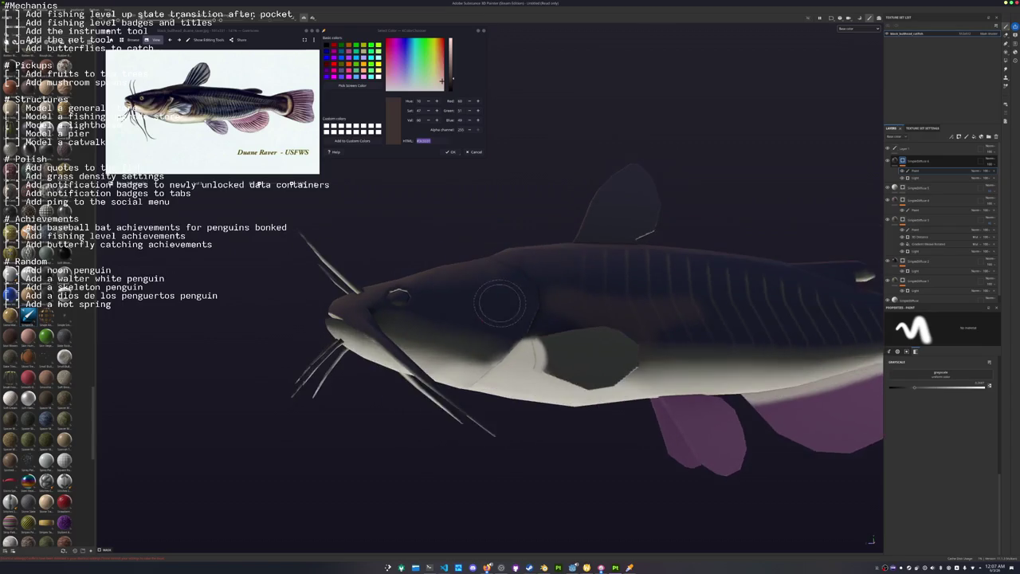
ctrl+right_drag(485, 349, 505, 327)
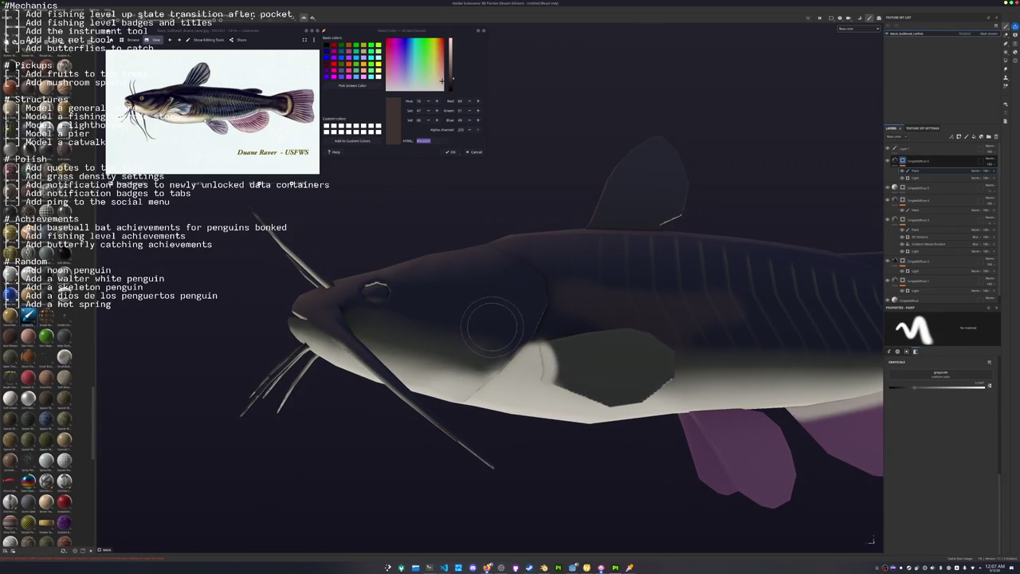
mouse_move(430, 346)
alt+mouse_down()
mouse_move(450, 359)
mouse_move(428, 357)
alt+mouse_up()
scroll(450, 356, down, 3)
scroll(478, 335, up, 3)
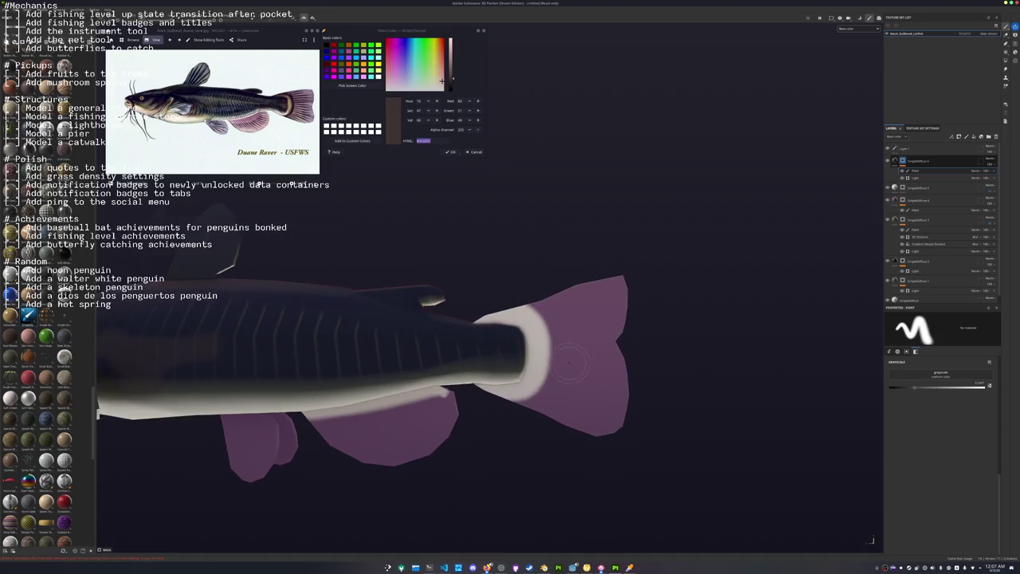
scroll(490, 330, up, 2)
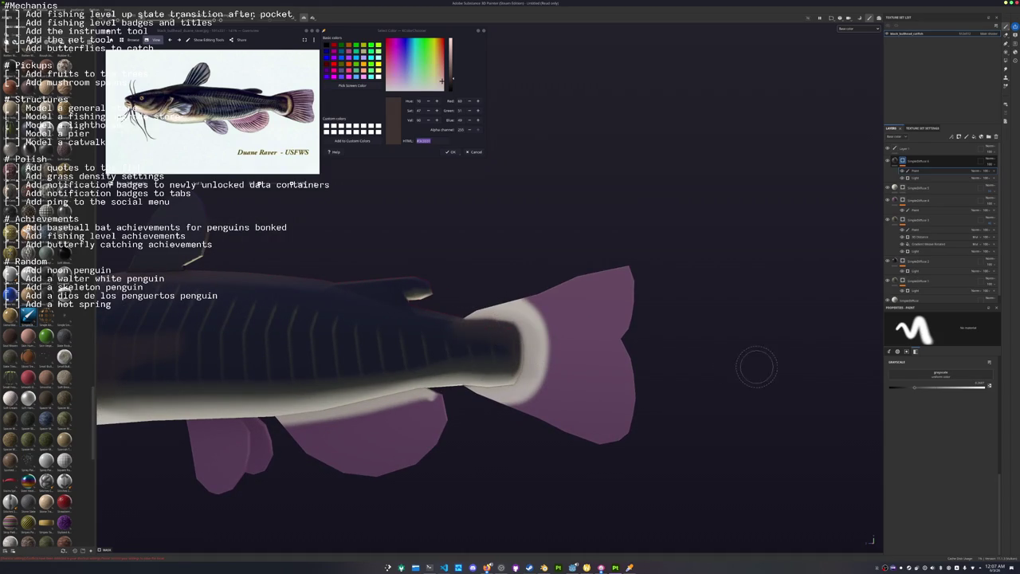
click(919, 387)
scroll(423, 338, up, 2)
scroll(424, 339, up, 2)
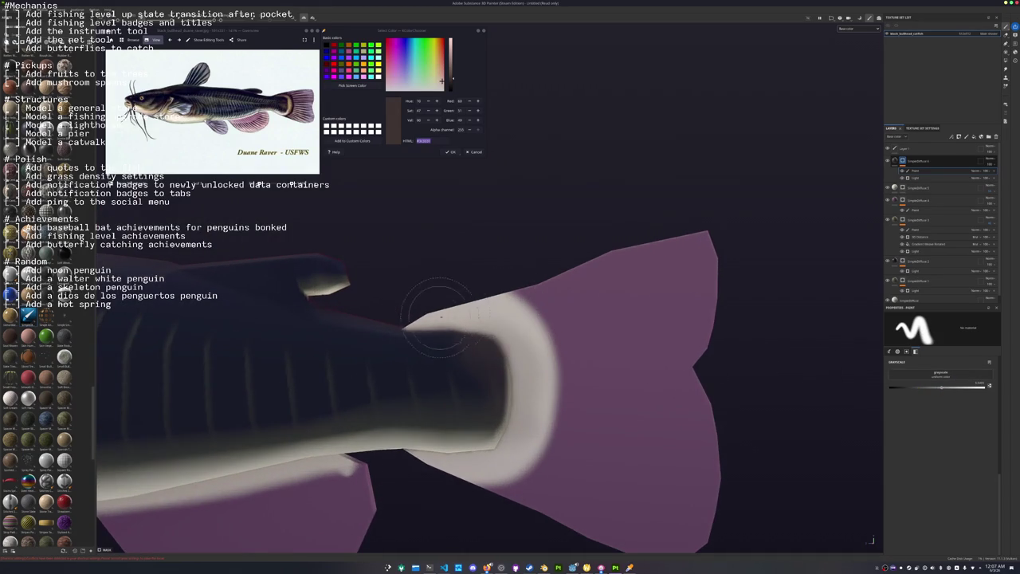
Paint dark shading across the tail's pale band and the purple tail just below it.
drag(424, 338, 510, 374)
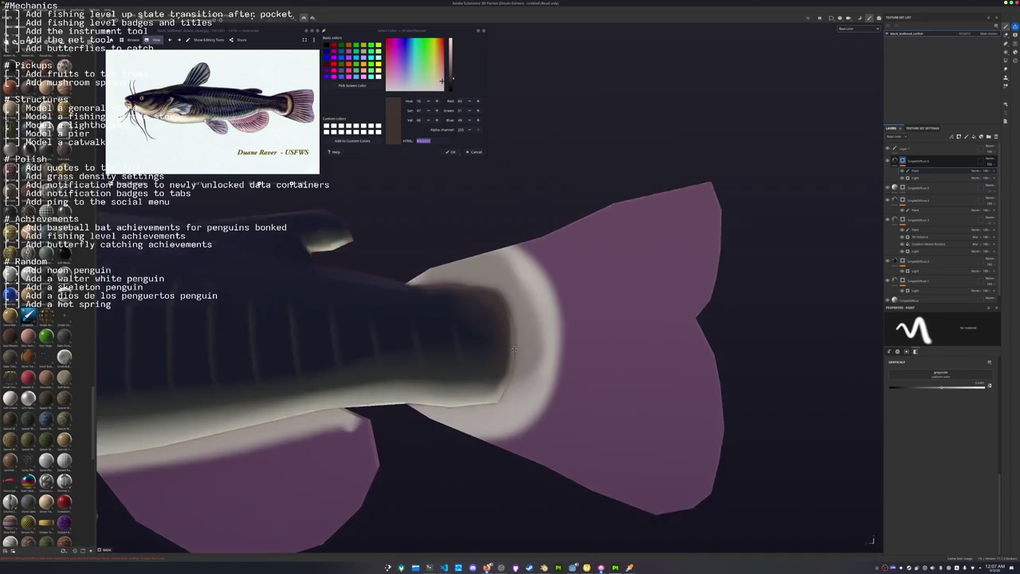
alt+drag(512, 424, 478, 375)
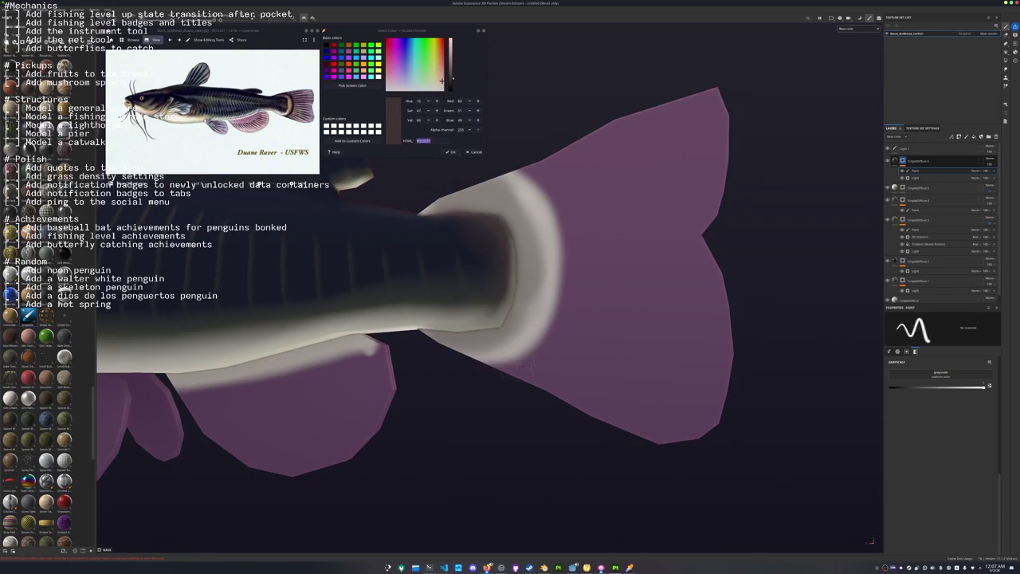
mouse_move(489, 373)
mouse_down()
mouse_move(573, 296)
mouse_move(498, 158)
mouse_move(552, 210)
mouse_up()
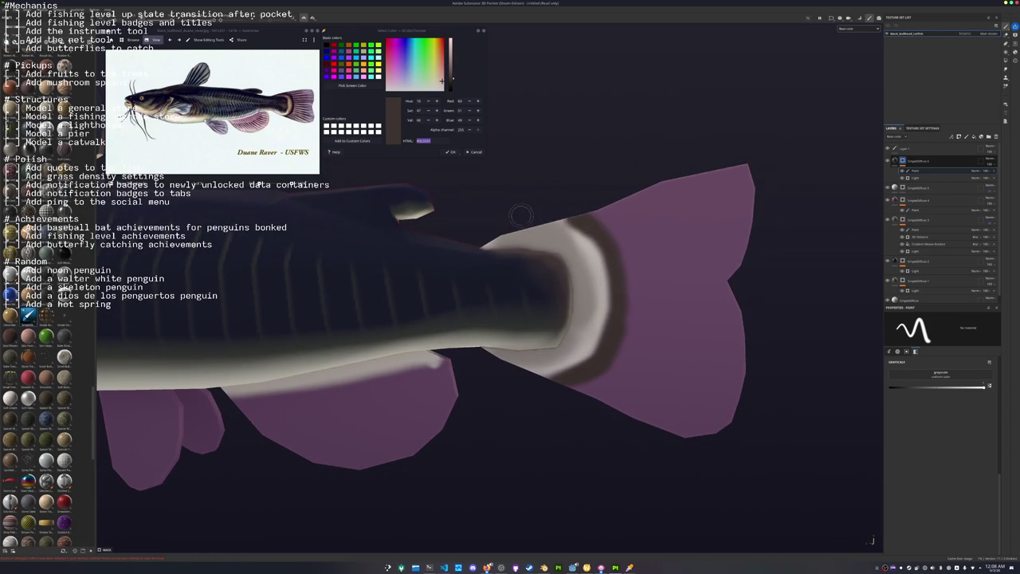
alt+drag(519, 214, 594, 277)
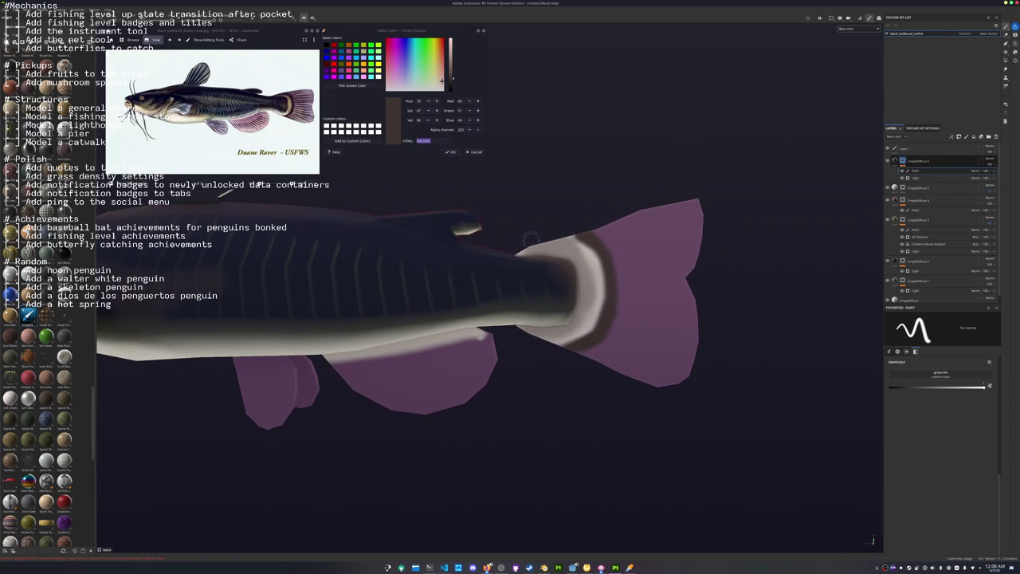
alt+drag(531, 238, 870, 392)
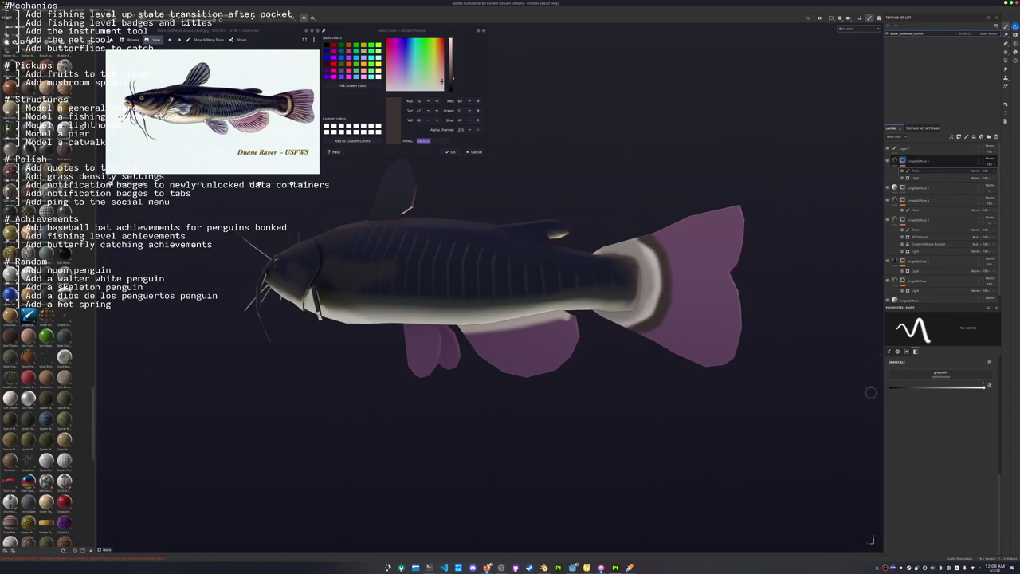
scroll(940, 239, down, 1)
Add a paint layer to another layer group.
right_click(904, 254)
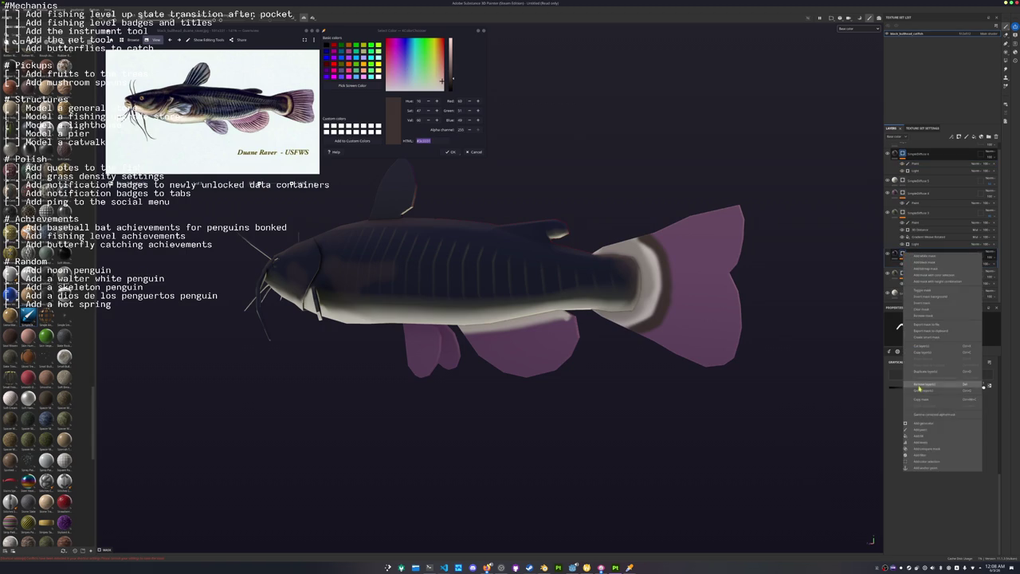
click(929, 431)
scroll(603, 168, up, 4)
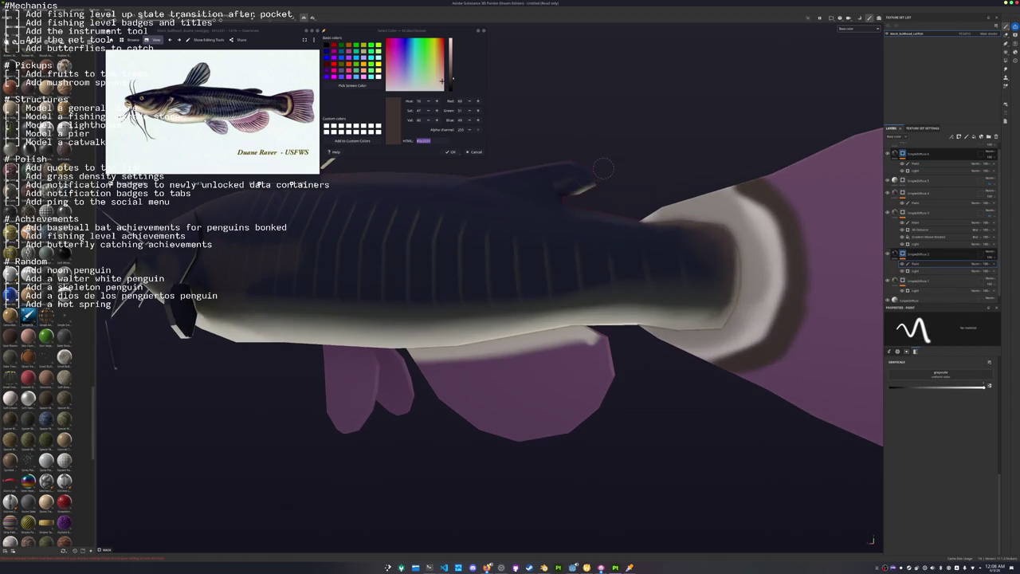
Paint lighter grey over the dark front of the catfish's head.
mouse_move(550, 195)
alt+mouse_down()
mouse_move(590, 319)
mouse_move(550, 315)
alt+mouse_up()
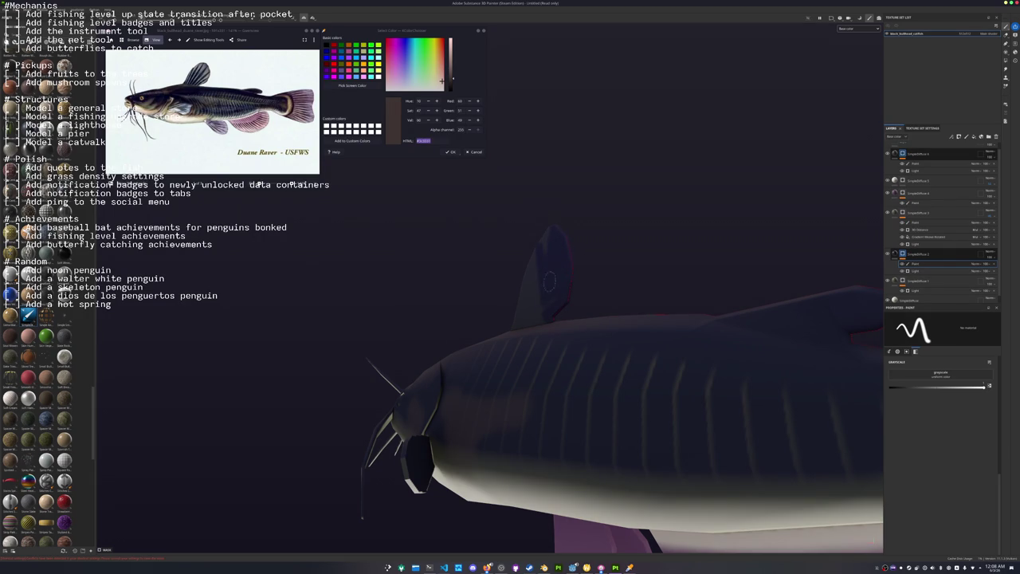
mouse_move(518, 306)
alt+mouse_down()
mouse_move(501, 320)
mouse_move(522, 315)
mouse_move(572, 242)
mouse_move(523, 348)
alt+mouse_up()
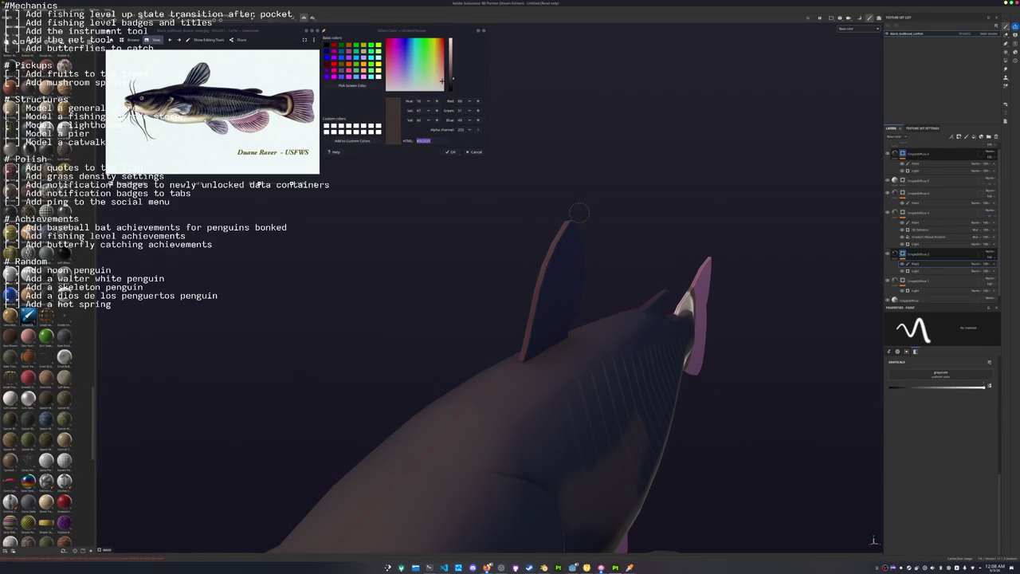
alt+drag(580, 211, 444, 285)
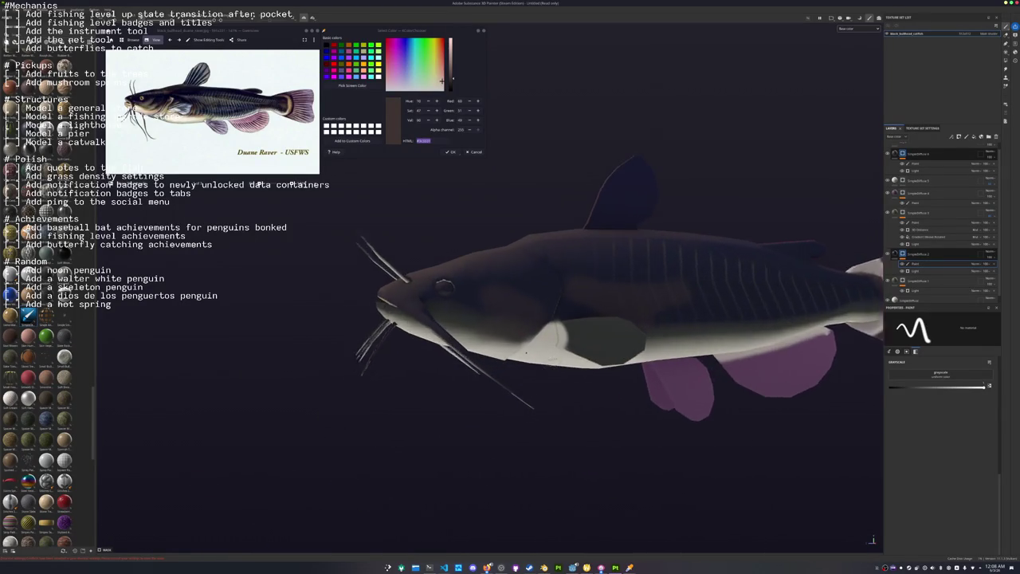
alt+right_drag(444, 284, 472, 389)
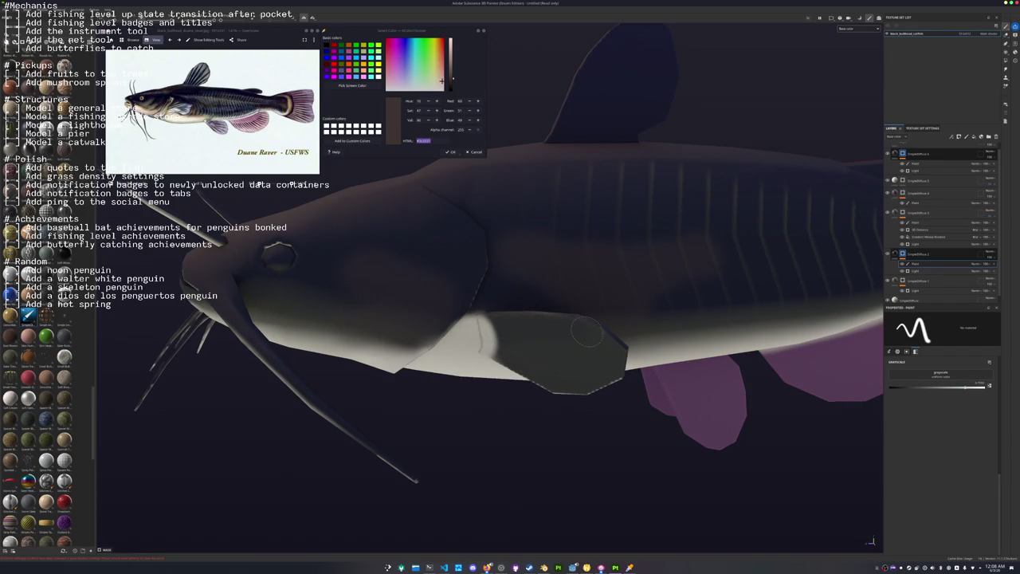
alt+drag(496, 324, 478, 343)
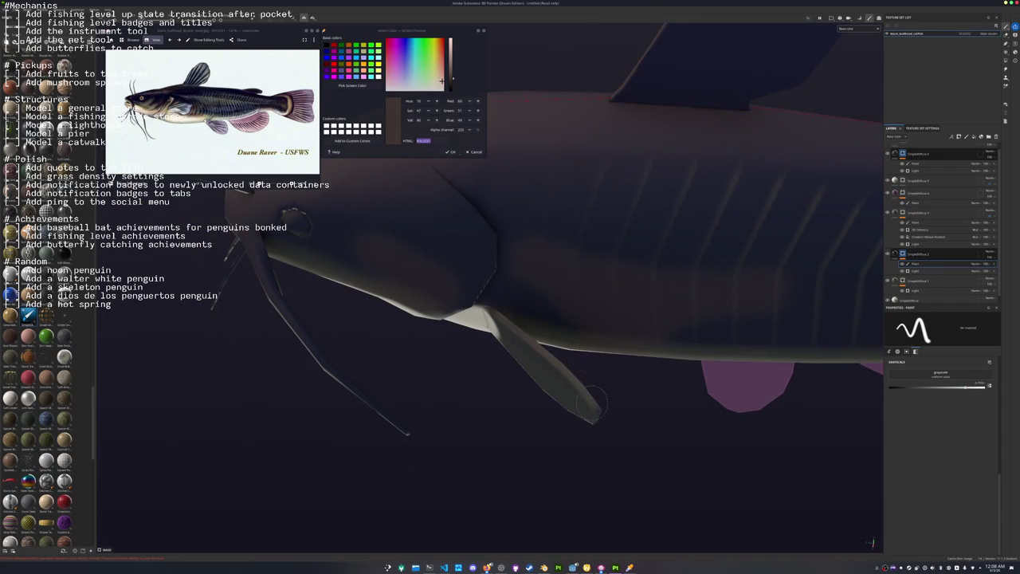
alt+drag(537, 368, 543, 372)
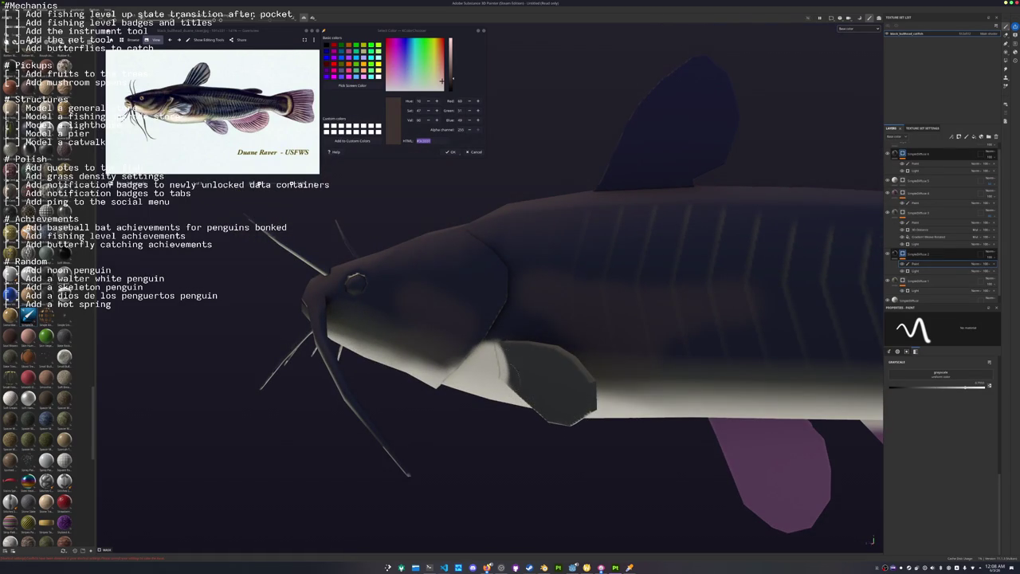
mouse_move(552, 404)
alt+mouse_down()
mouse_move(423, 364)
mouse_move(542, 403)
alt+mouse_up()
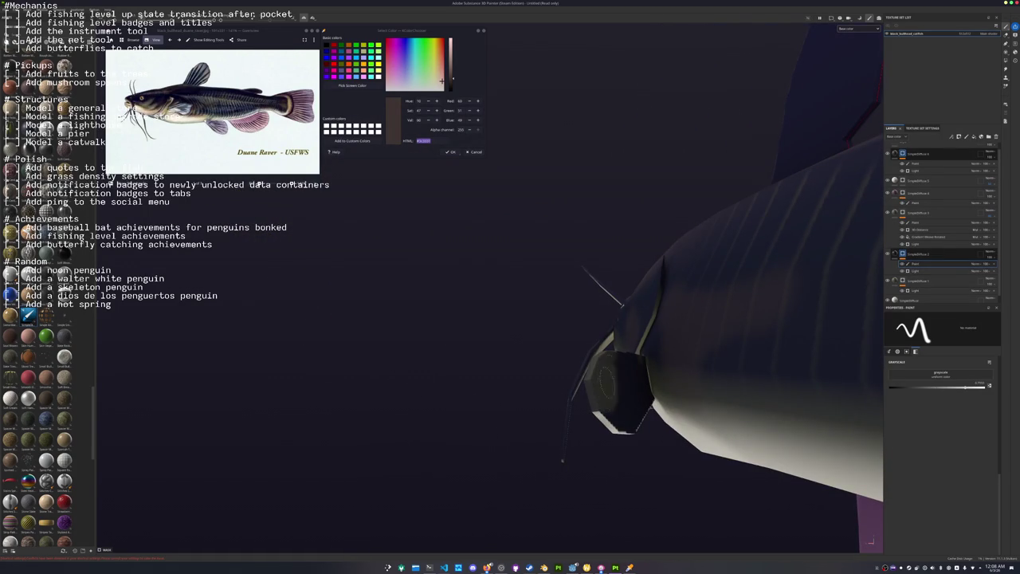
mouse_move(620, 363)
mouse_down()
mouse_move(642, 386)
mouse_move(630, 414)
mouse_move(594, 401)
mouse_up()
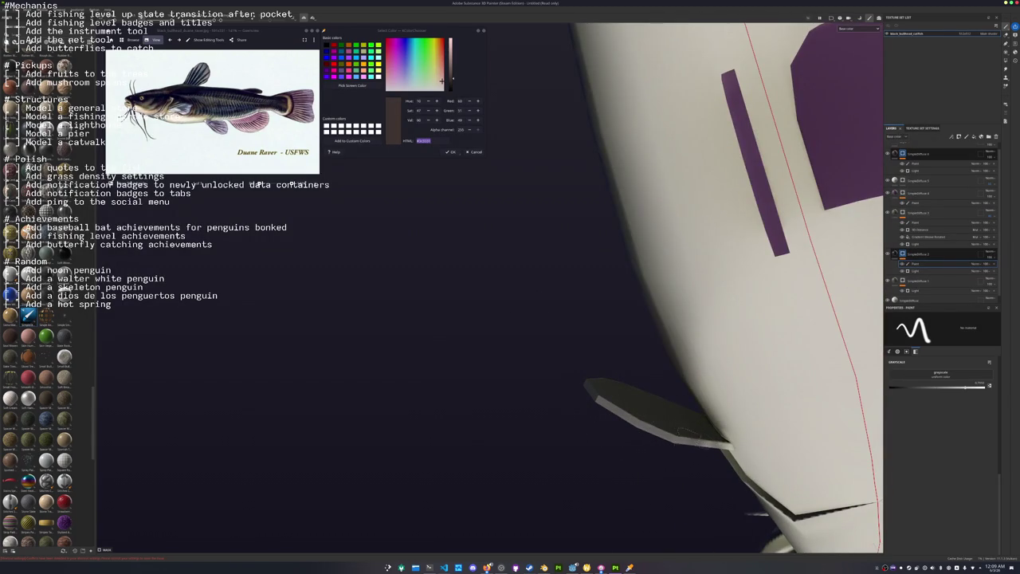
Move the bottom pale fill layer near the top of the stack and add a paint effect to it.
scroll(916, 295, down, 1)
click(909, 295)
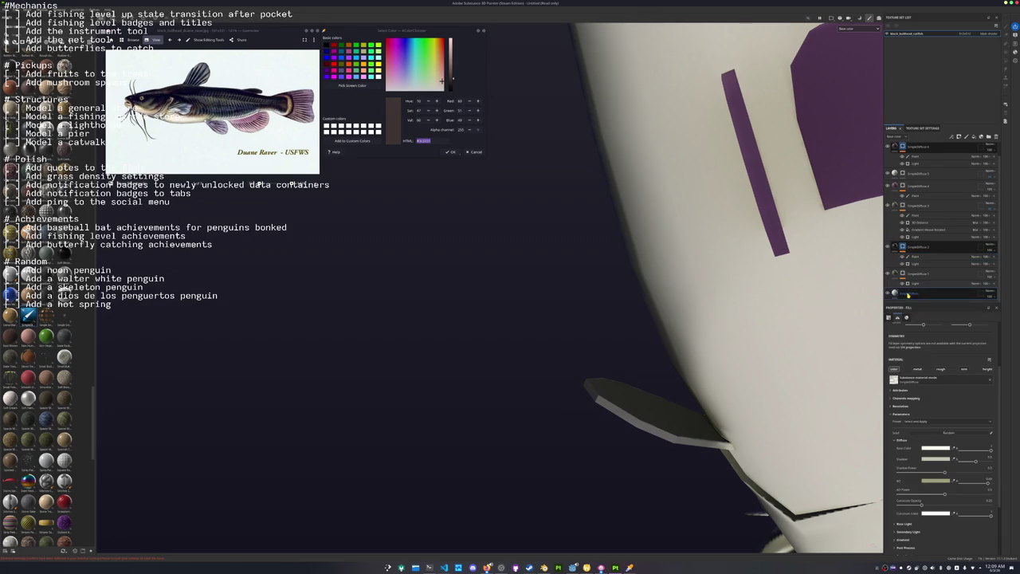
drag(913, 293, 911, 176)
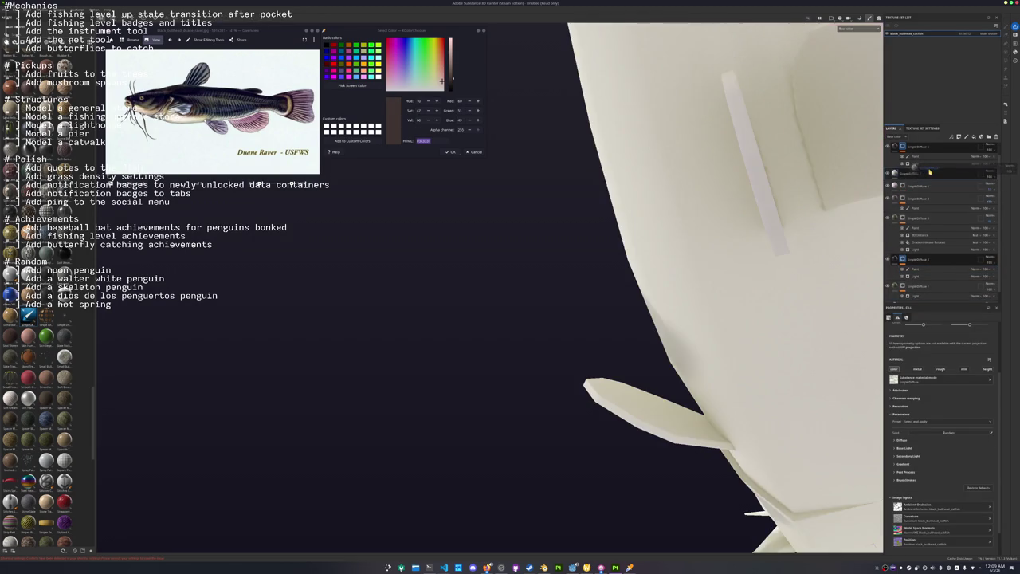
right_click(912, 176)
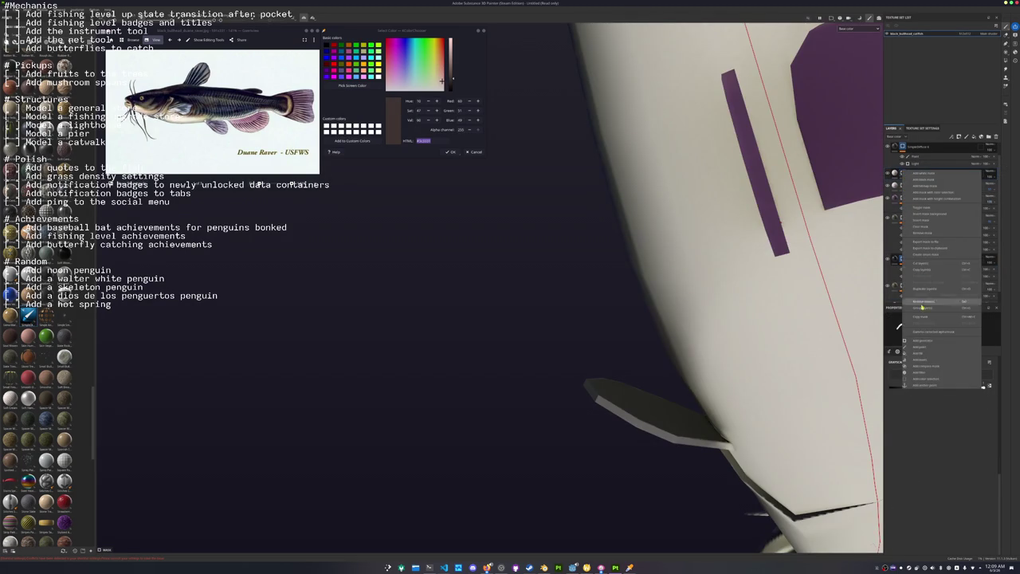
click(920, 350)
Paint the pectoral fin pale, covering its dark bottom patch and both edges.
alt+drag(868, 391, 638, 446)
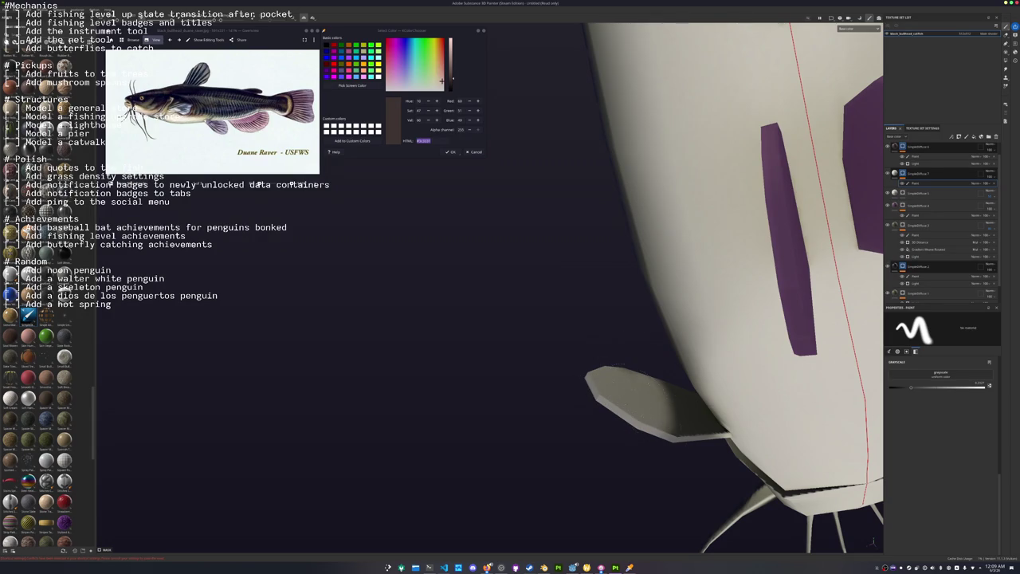
mouse_move(677, 435)
alt+mouse_down()
mouse_move(677, 455)
mouse_move(670, 442)
mouse_move(681, 462)
mouse_move(721, 430)
mouse_move(706, 391)
alt+mouse_up()
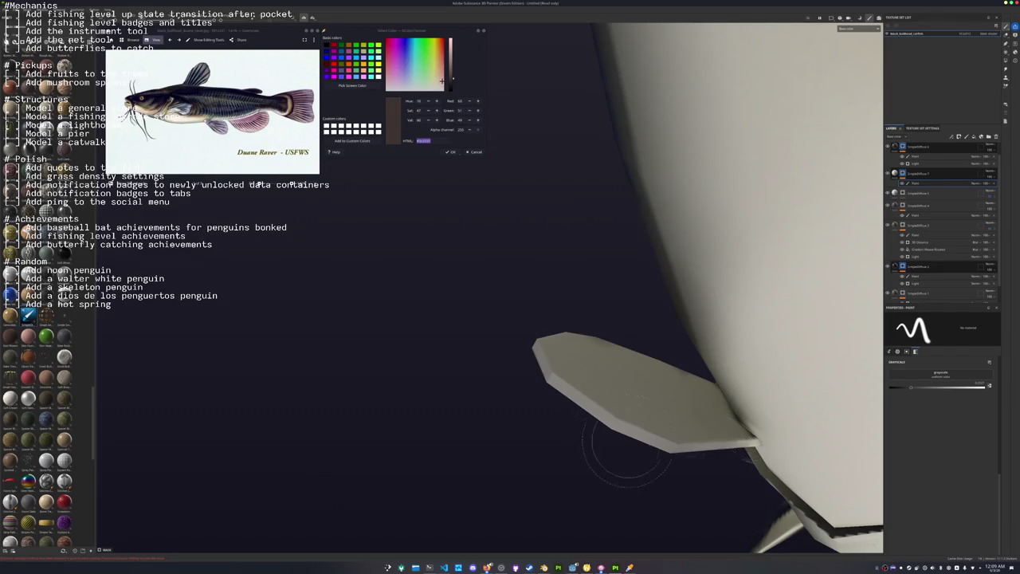
mouse_move(603, 433)
alt+mouse_down()
mouse_move(673, 442)
mouse_move(748, 382)
mouse_move(715, 366)
mouse_move(615, 397)
mouse_move(626, 448)
mouse_move(654, 418)
alt+mouse_up()
drag(634, 453, 702, 470)
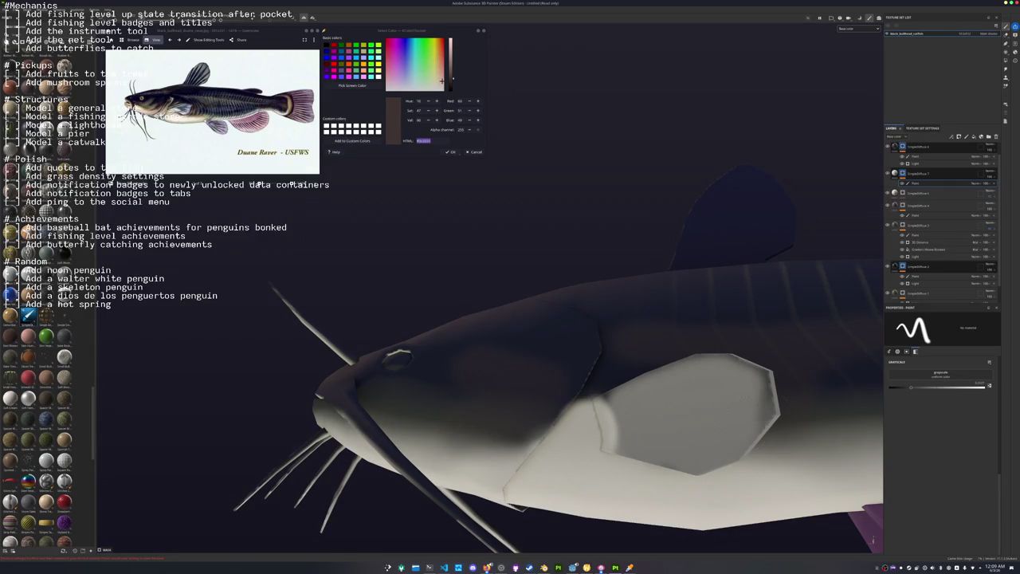
drag(765, 426, 759, 373)
drag(695, 355, 638, 376)
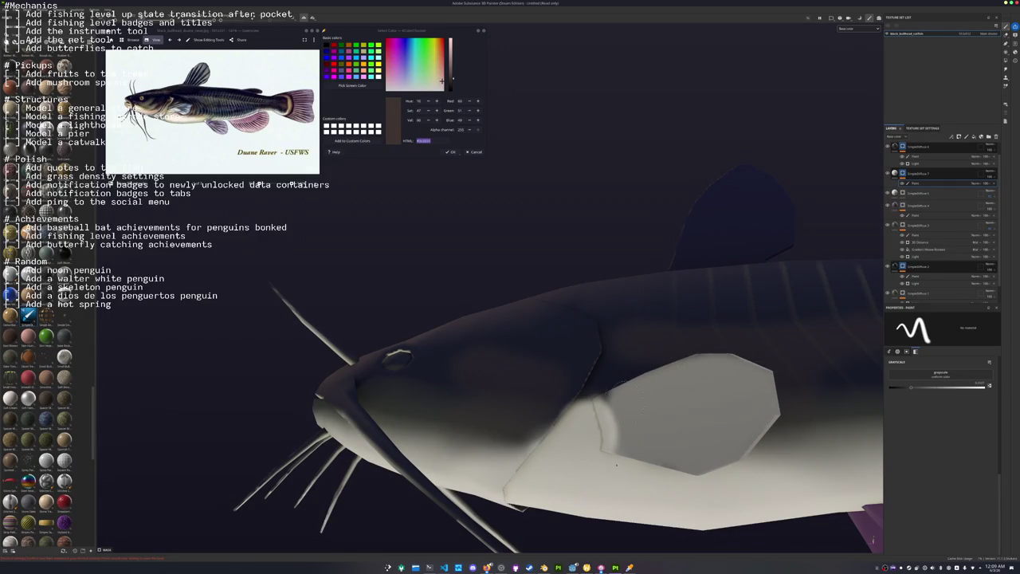
alt+drag(616, 465, 717, 414)
scroll(717, 414, up, 3)
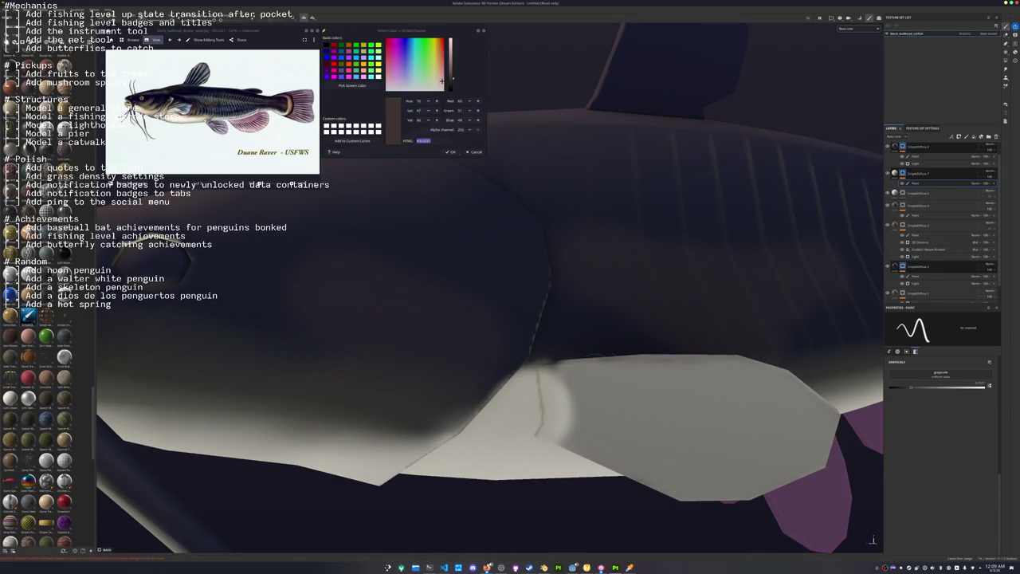
scroll(479, 449, down, 5)
mouse_move(478, 449)
alt+mouse_down()
mouse_move(557, 399)
mouse_move(632, 406)
alt+mouse_up()
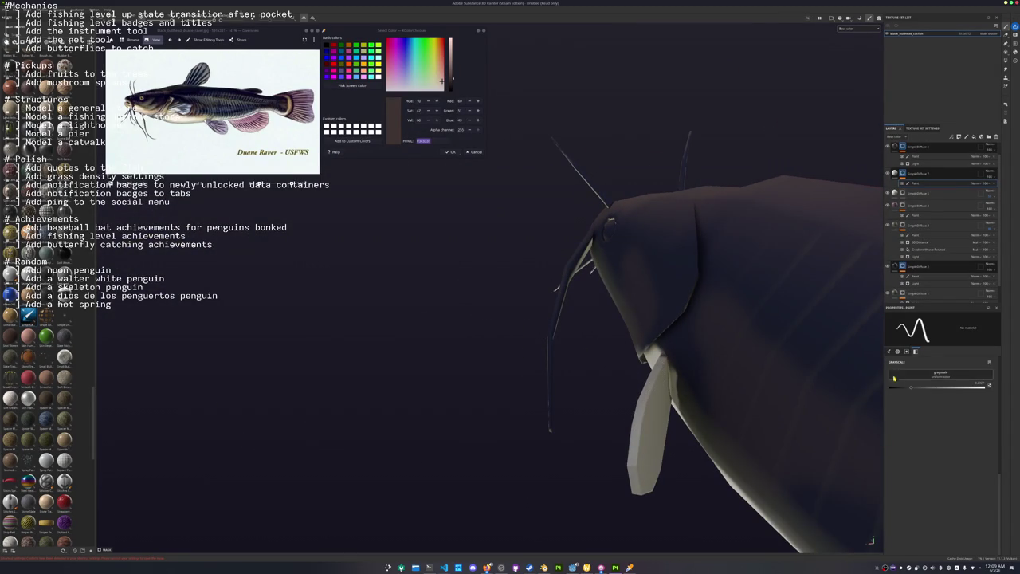
alt+drag(786, 392, 655, 386)
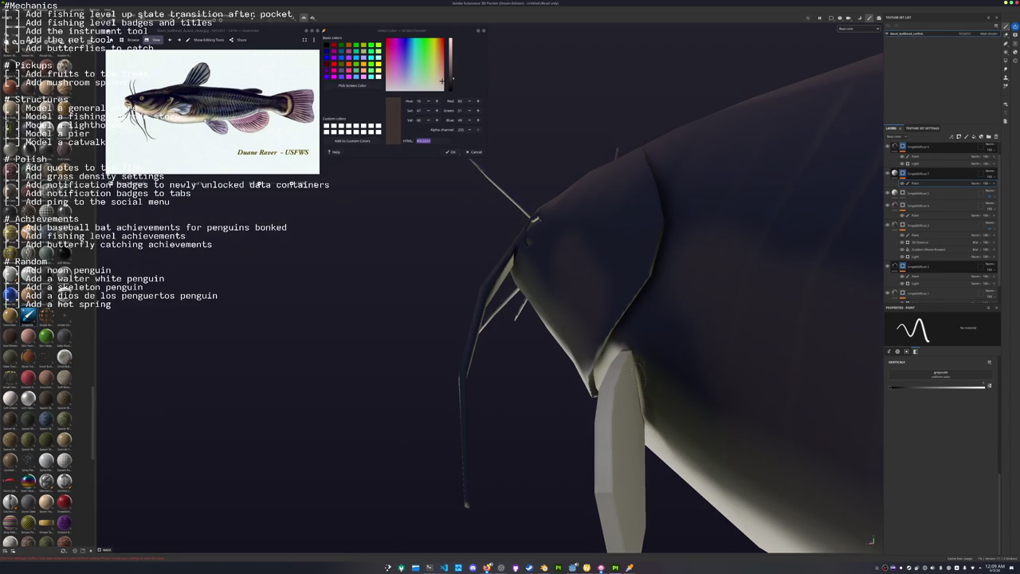
mouse_move(647, 404)
alt+mouse_down()
mouse_move(580, 427)
mouse_move(484, 427)
mouse_move(557, 359)
alt+mouse_up()
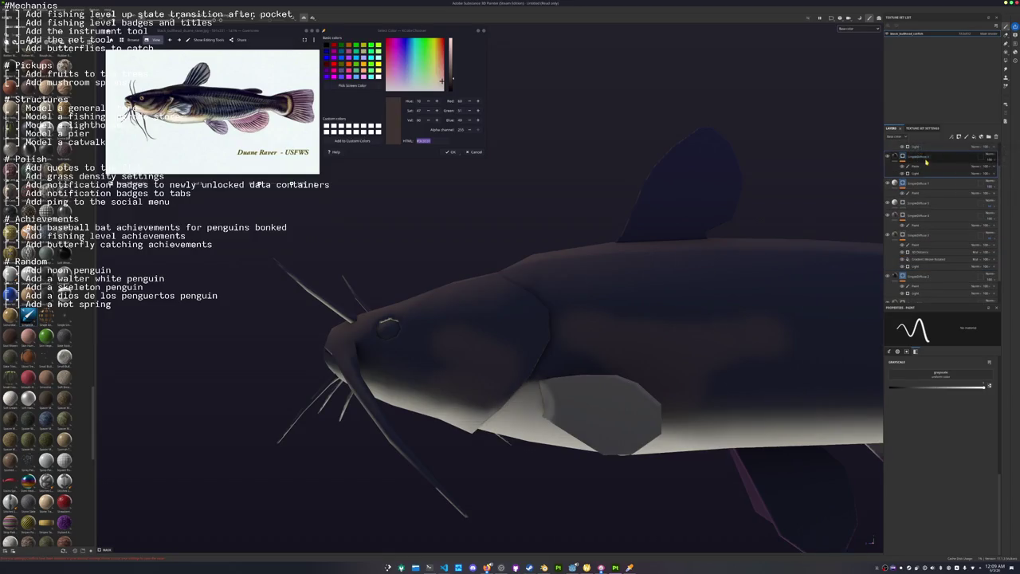
Create a new layer for shading the pectoral fin.
click(996, 170)
right_click(901, 156)
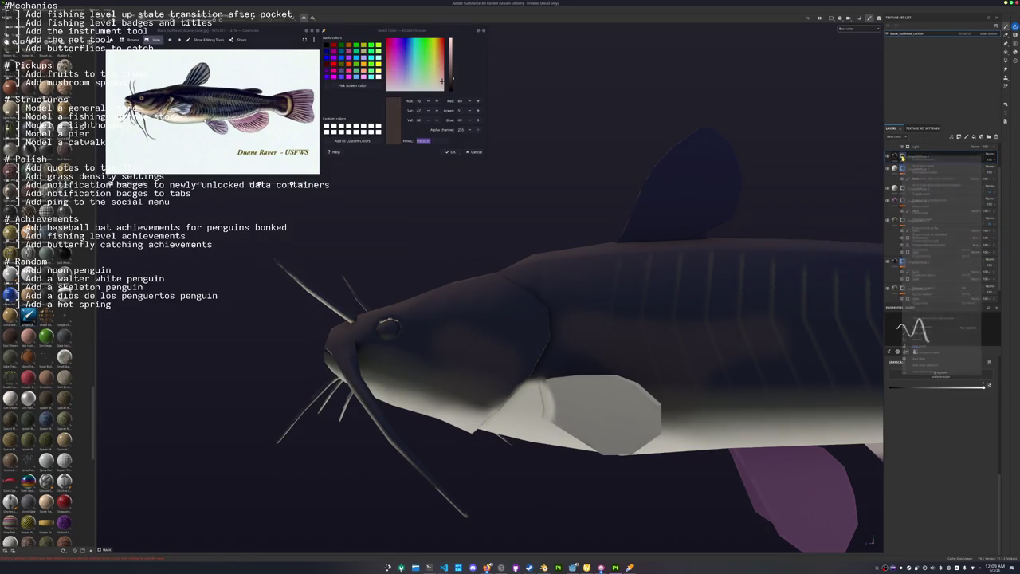
click(924, 171)
scroll(613, 427, up, 2)
alt+drag(600, 387, 645, 367)
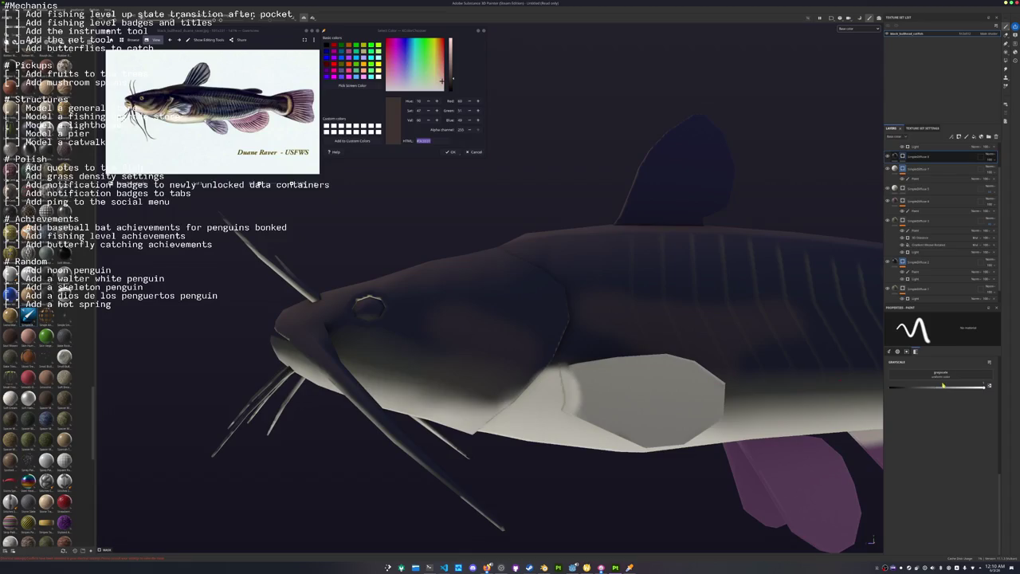
scroll(613, 374, up, 1)
scroll(614, 375, up, 1)
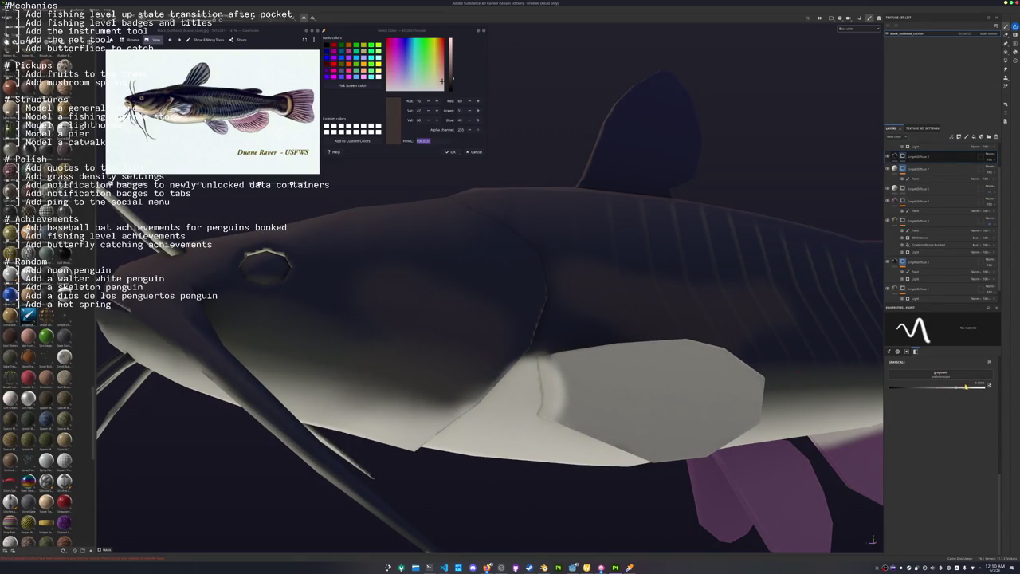
Paint a dark patch across the top of the fin, undoing one stray stroke.
mouse_move(562, 365)
mouse_down()
mouse_move(656, 359)
mouse_move(650, 392)
mouse_move(615, 385)
mouse_up()
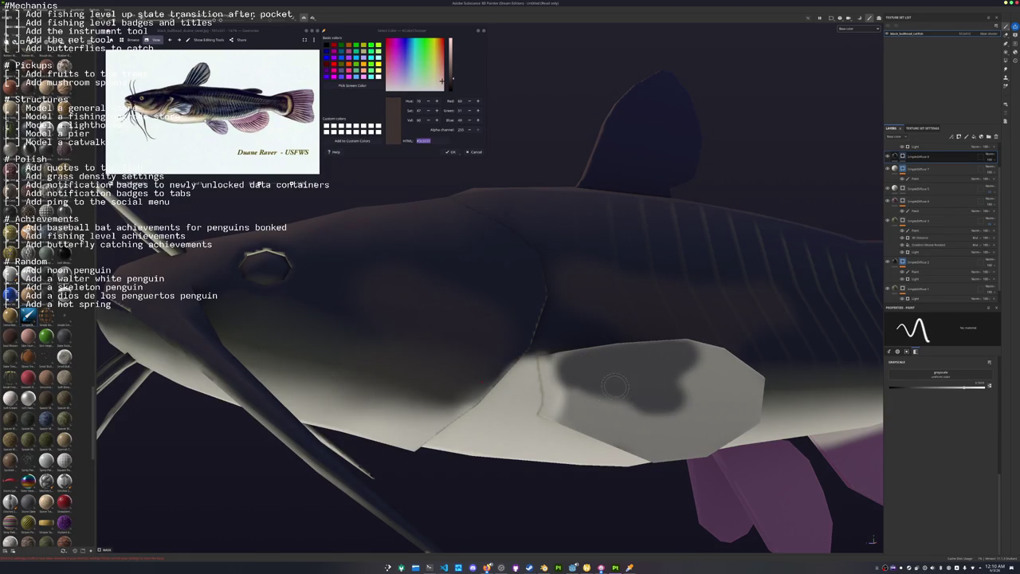
mouse_move(663, 360)
mouse_down()
mouse_move(700, 383)
mouse_move(583, 390)
mouse_up()
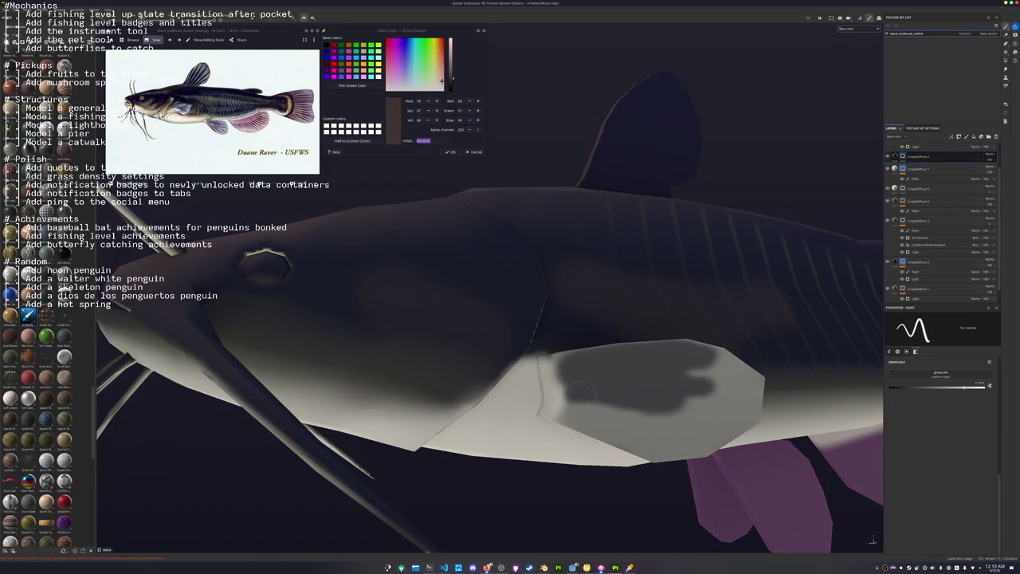
drag(658, 409, 594, 394)
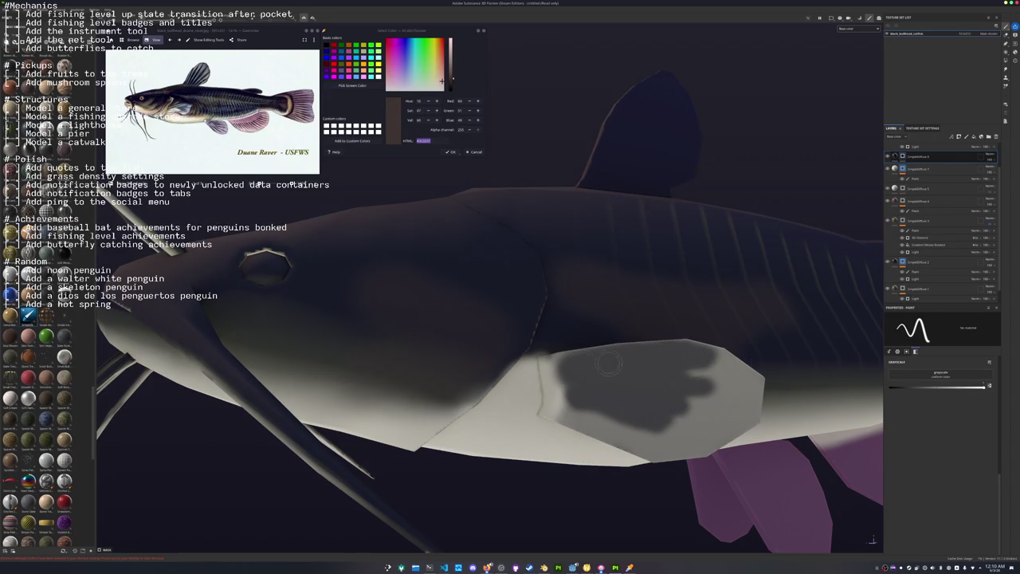
mouse_move(570, 365)
mouse_down()
mouse_move(575, 379)
mouse_move(661, 362)
mouse_move(620, 386)
mouse_move(638, 398)
mouse_move(606, 403)
mouse_move(661, 382)
mouse_move(496, 417)
mouse_move(826, 382)
mouse_move(686, 375)
mouse_up()
mouse_move(653, 331)
mouse_down()
mouse_move(606, 350)
mouse_move(630, 355)
mouse_move(643, 389)
mouse_move(631, 406)
mouse_move(590, 371)
mouse_move(558, 399)
mouse_move(575, 397)
mouse_up()
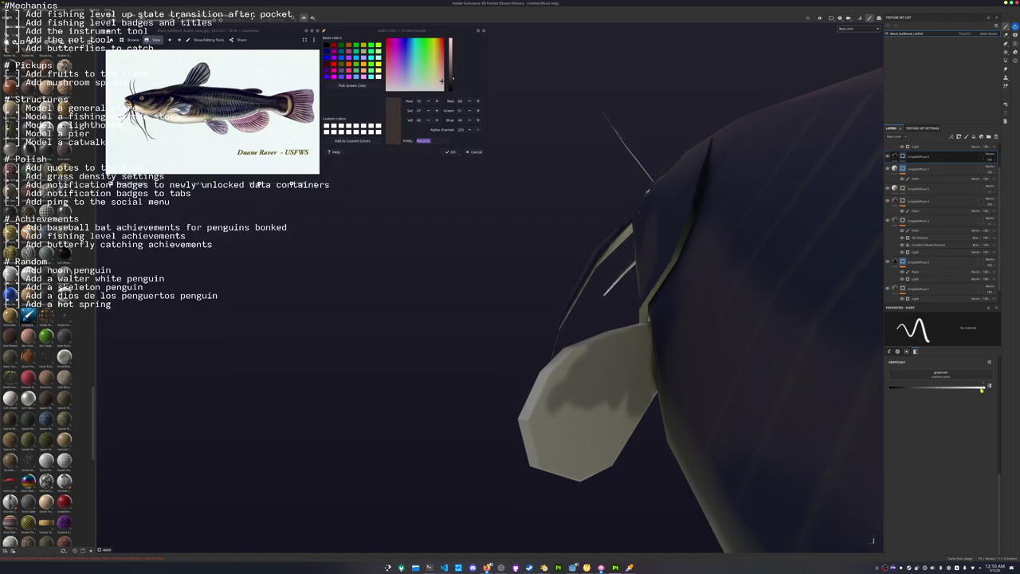
mouse_move(717, 359)
alt+mouse_down()
mouse_move(642, 329)
mouse_move(594, 363)
mouse_move(643, 368)
mouse_move(638, 395)
mouse_move(581, 381)
mouse_move(634, 341)
alt+mouse_up()
key(ctrl+z)
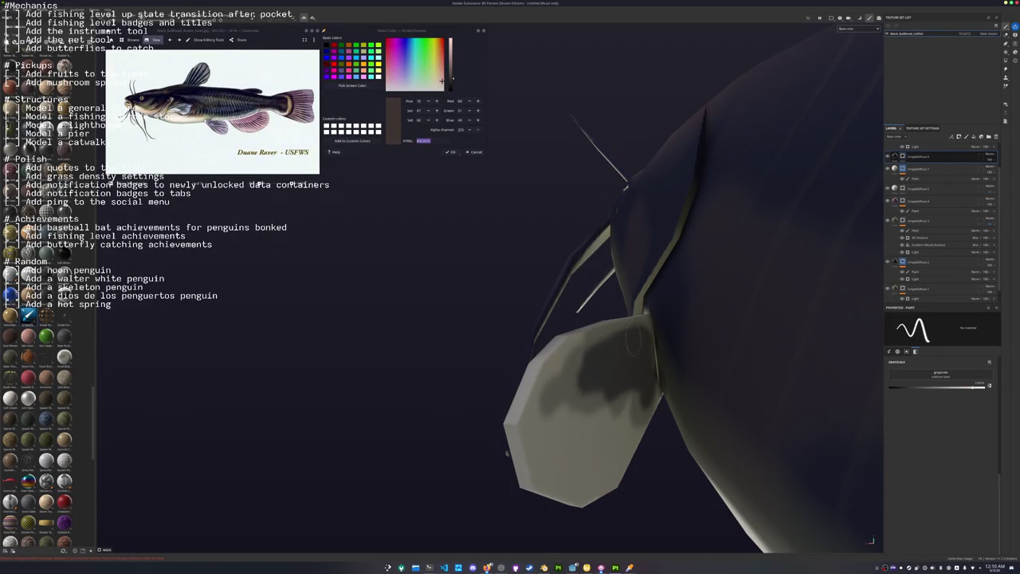
Lower the layer's opacity so the patch turns grey, and move the bottom layer to the top.
mouse_move(653, 378)
alt+mouse_down()
mouse_move(717, 386)
mouse_move(736, 327)
alt+mouse_up()
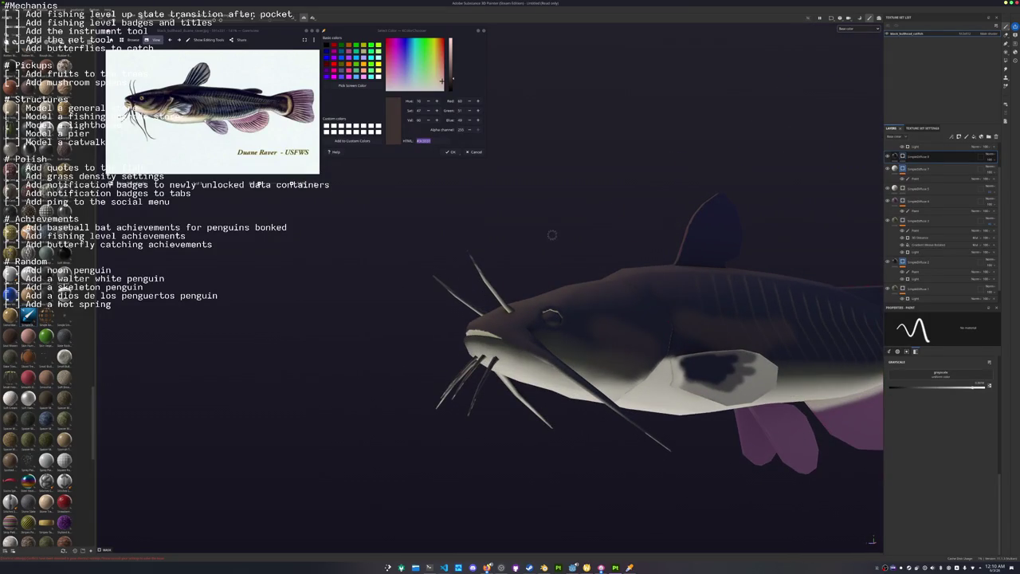
scroll(552, 234, up, 2)
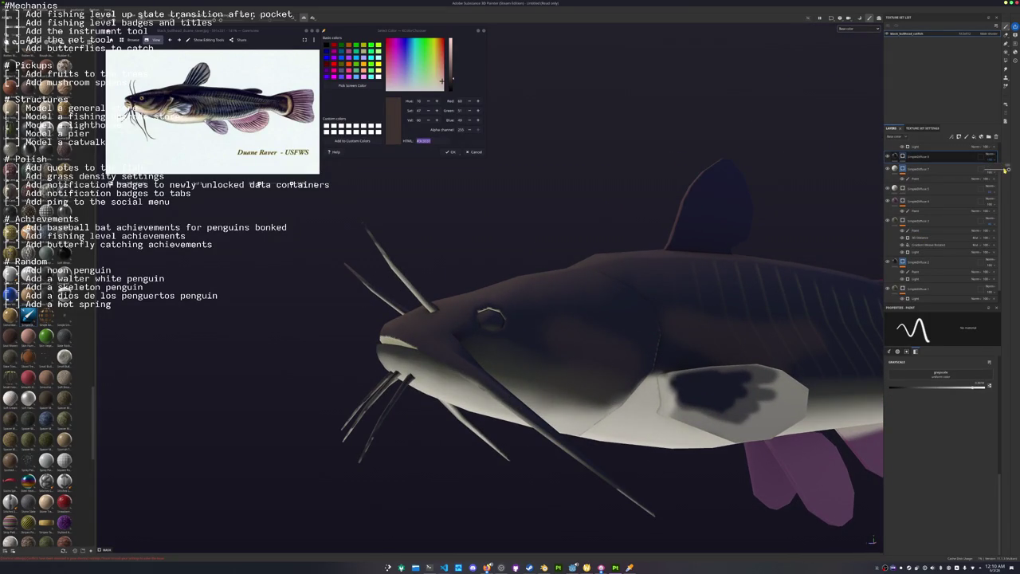
drag(1006, 170, 1004, 171)
mouse_move(874, 210)
alt+mouse_down()
mouse_move(652, 306)
mouse_move(839, 261)
alt+mouse_up()
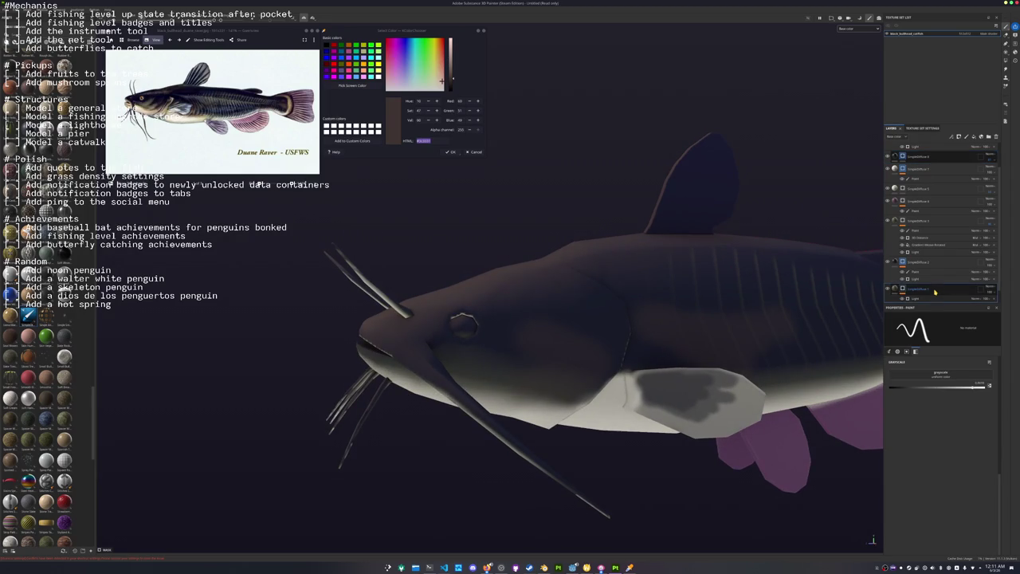
mouse_move(935, 290)
mouse_down()
mouse_move(939, 150)
mouse_move(916, 156)
mouse_up()
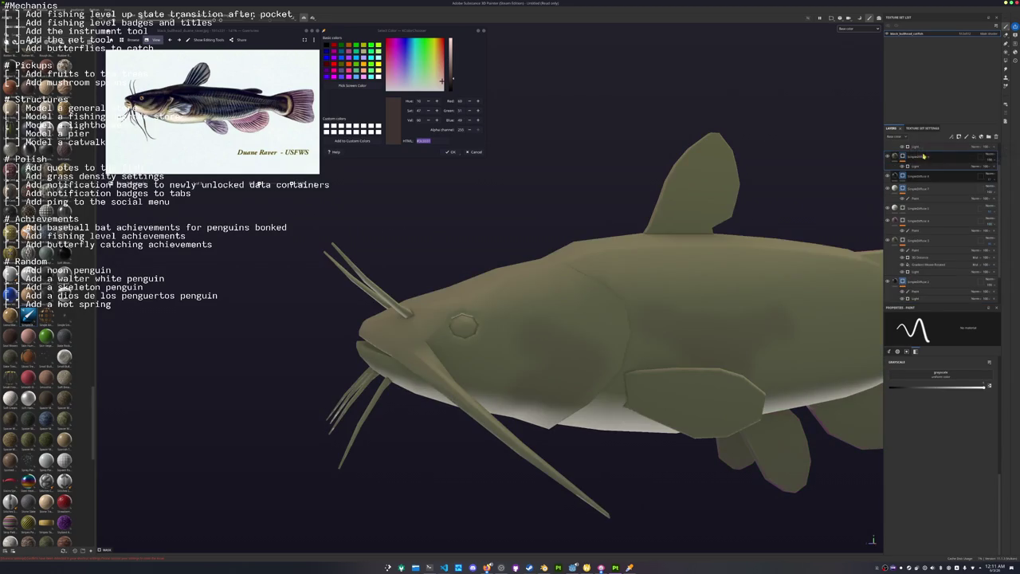
right_click(912, 154)
Add a new paint layer at the top of the layer stack.
click(948, 327)
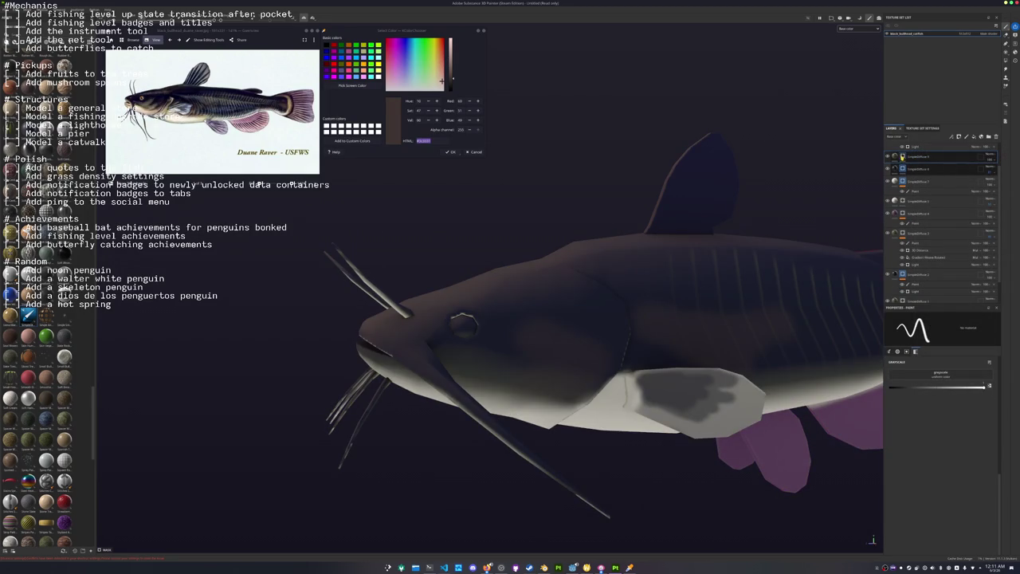
scroll(462, 322, down, 2)
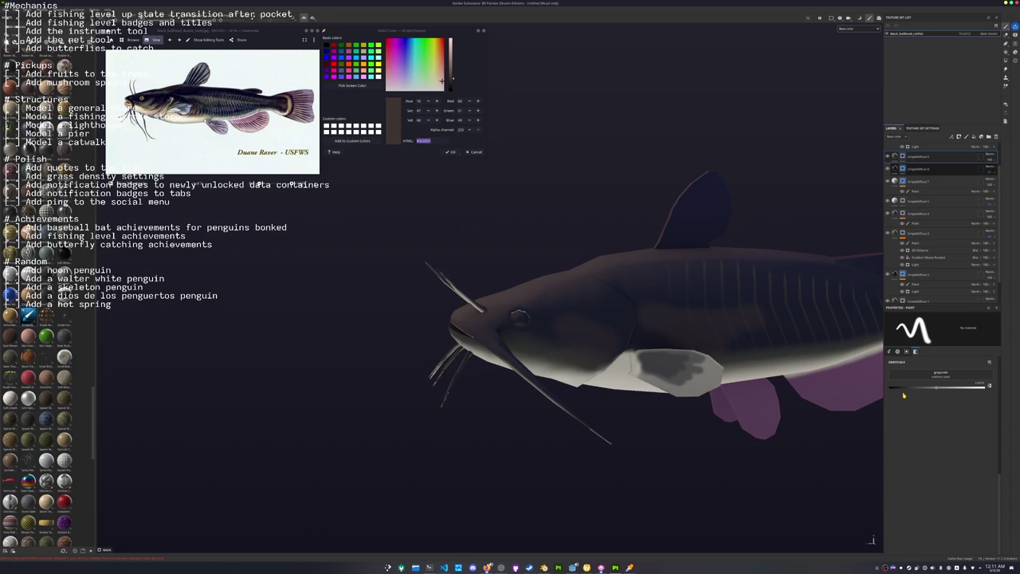
scroll(519, 318, up, 2)
scroll(530, 335, up, 1)
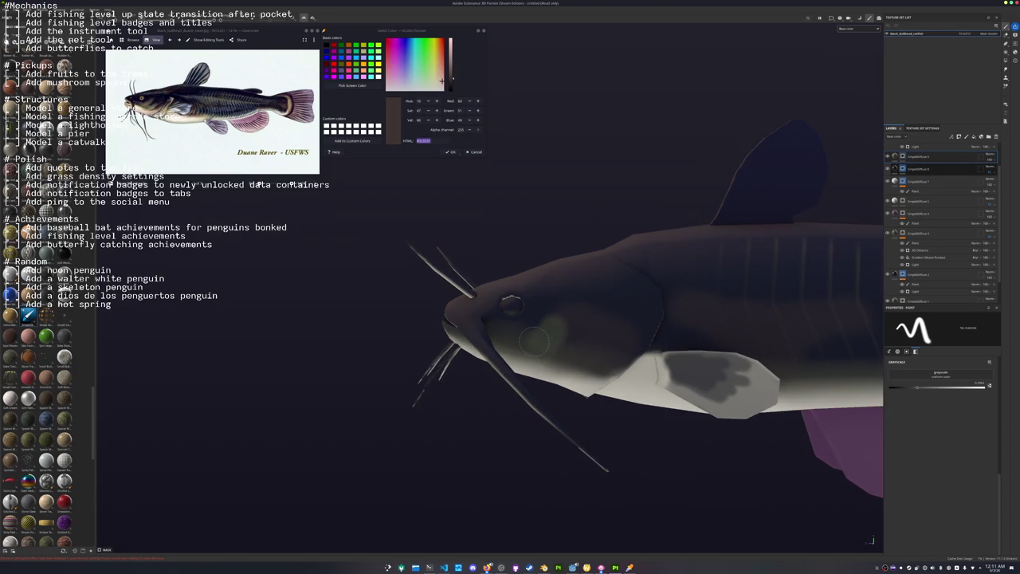
scroll(537, 349, up, 2)
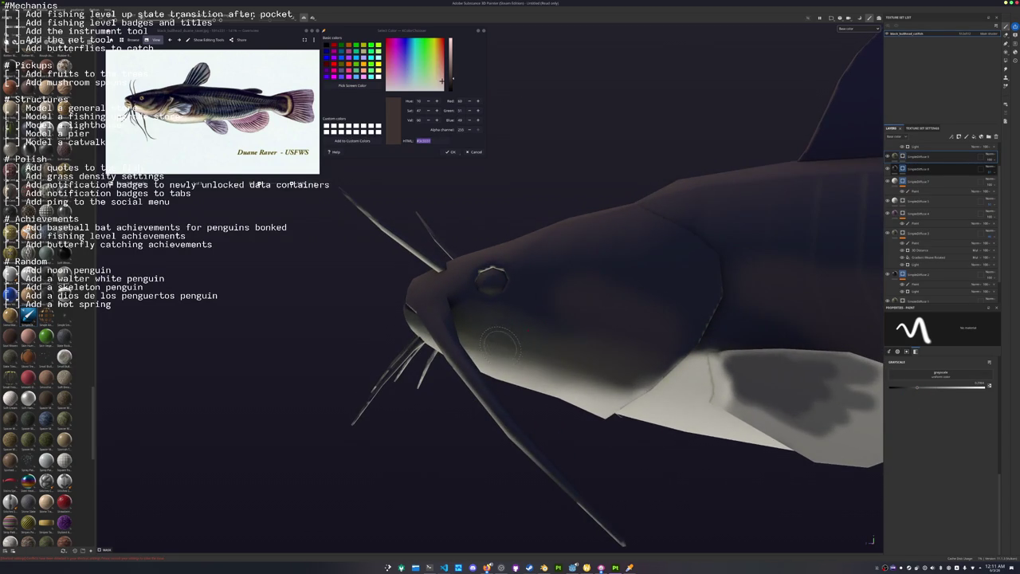
Paint lighter patches on the head and redo the pale stroke along the dorsal fin base.
mouse_move(526, 339)
mouse_down()
mouse_move(577, 336)
mouse_move(534, 346)
mouse_move(524, 323)
mouse_move(618, 322)
mouse_up()
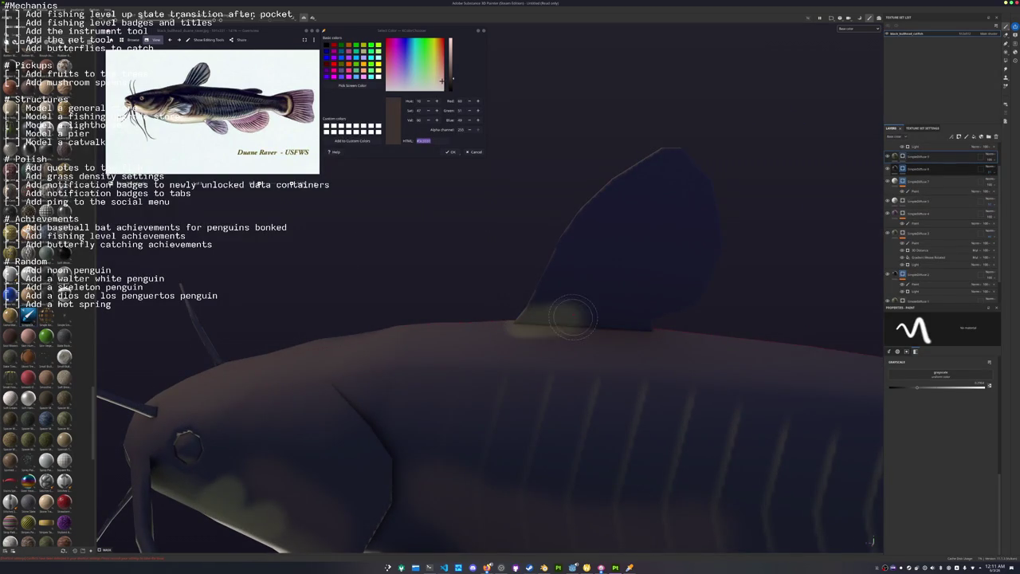
key(ctrl+z)
key(ctrl+z)
mouse_move(514, 322)
mouse_down()
mouse_move(620, 327)
mouse_move(517, 369)
mouse_move(469, 358)
mouse_up()
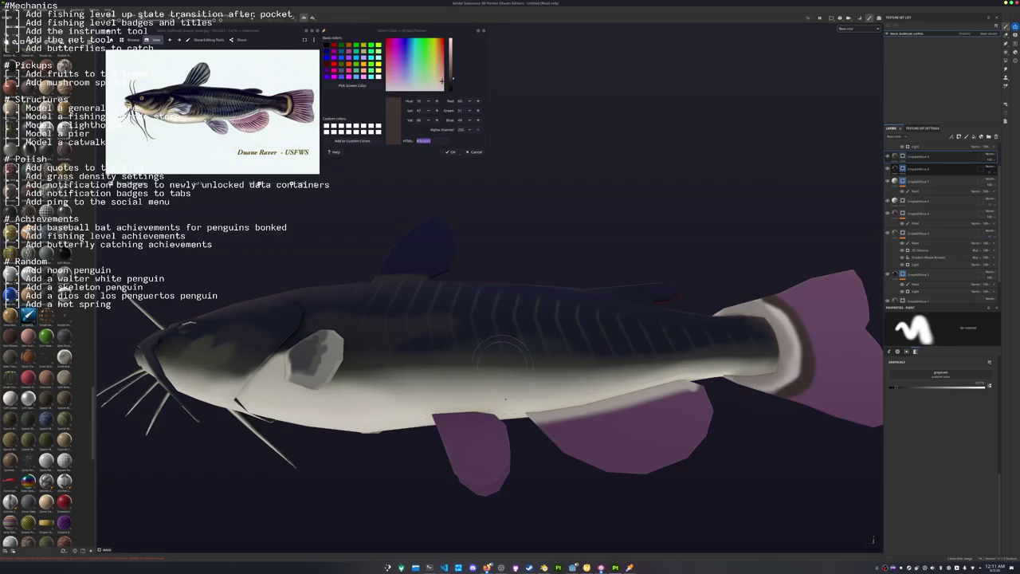
mouse_move(513, 363)
alt+mouse_down()
mouse_move(404, 357)
mouse_move(824, 264)
alt+mouse_up()
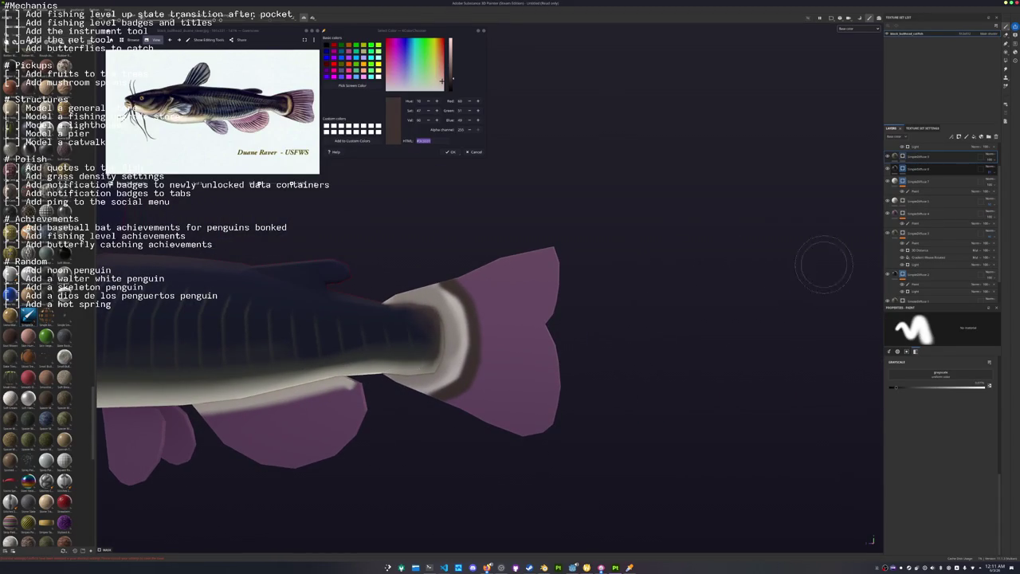
scroll(940, 223, down, 2)
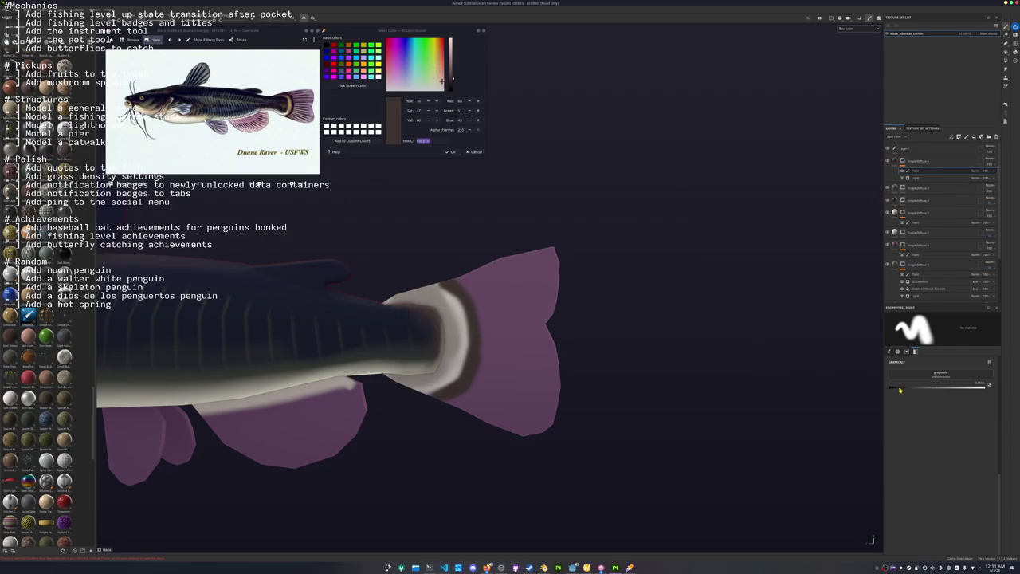
Paint dark streaks across the purple tail fin, including one at its base.
scroll(461, 282, up, 3)
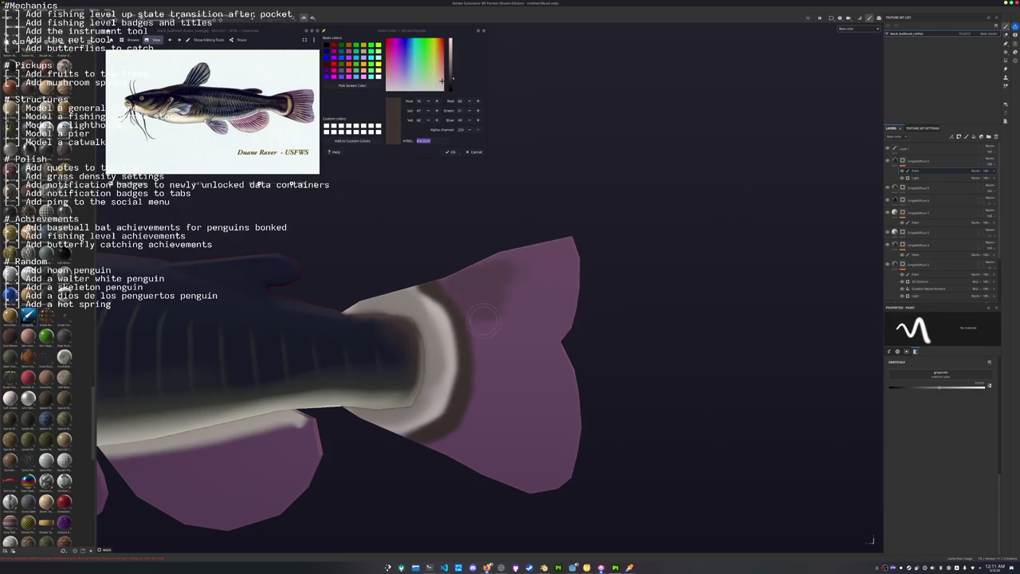
mouse_move(475, 328)
mouse_down()
mouse_move(504, 348)
mouse_move(488, 371)
mouse_up()
middle_drag(473, 403, 513, 319)
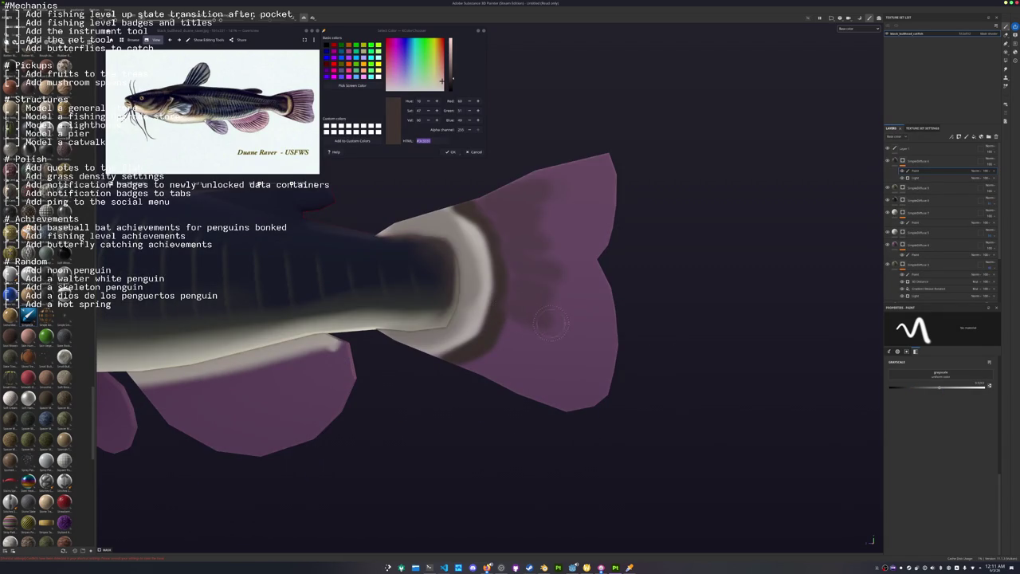
drag(507, 360, 488, 373)
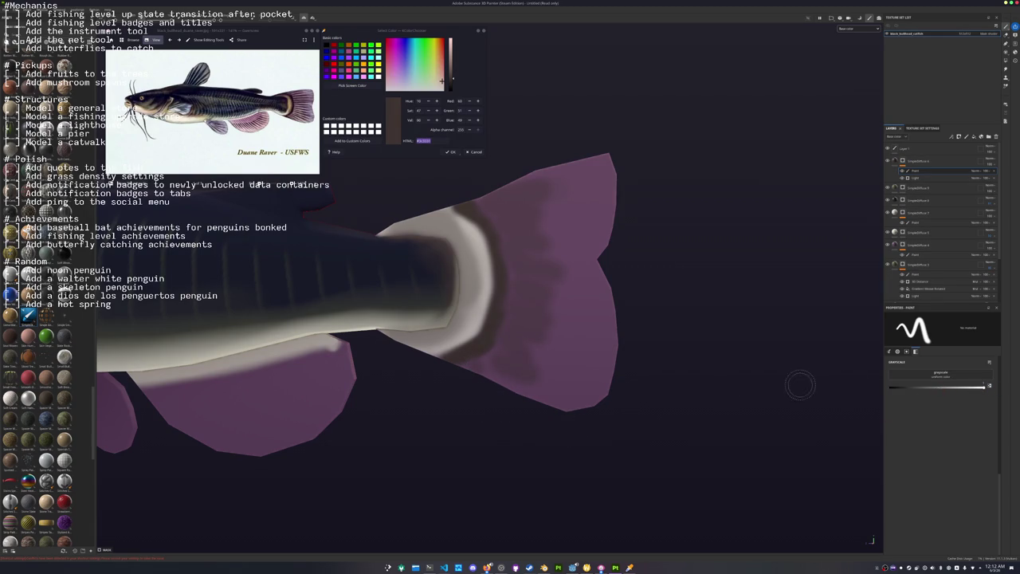
mouse_move(446, 360)
mouse_down()
mouse_move(482, 345)
mouse_move(503, 283)
mouse_up()
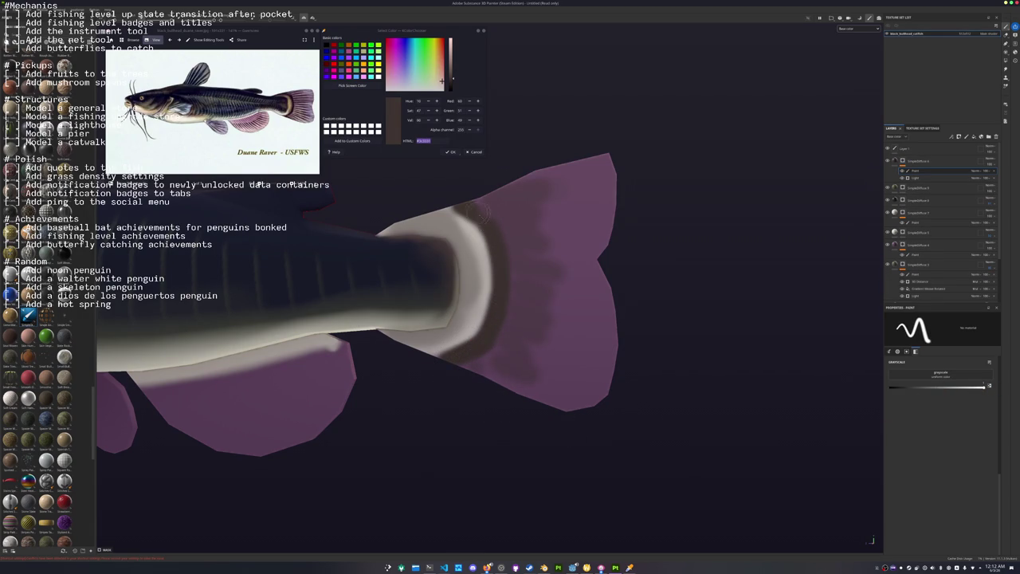
From a side-on view, paint wavy dark markings along the lower fin, undoing one stroke.
mouse_move(442, 193)
alt+mouse_down()
mouse_move(462, 405)
mouse_move(558, 375)
alt+mouse_up()
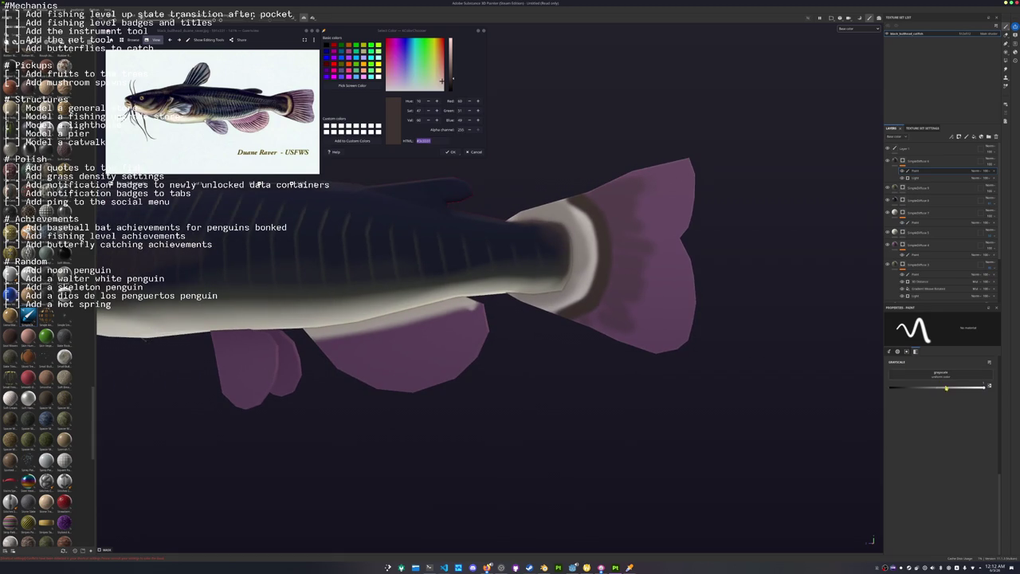
scroll(408, 353, up, 2)
scroll(408, 353, up, 2)
scroll(408, 353, up, 1)
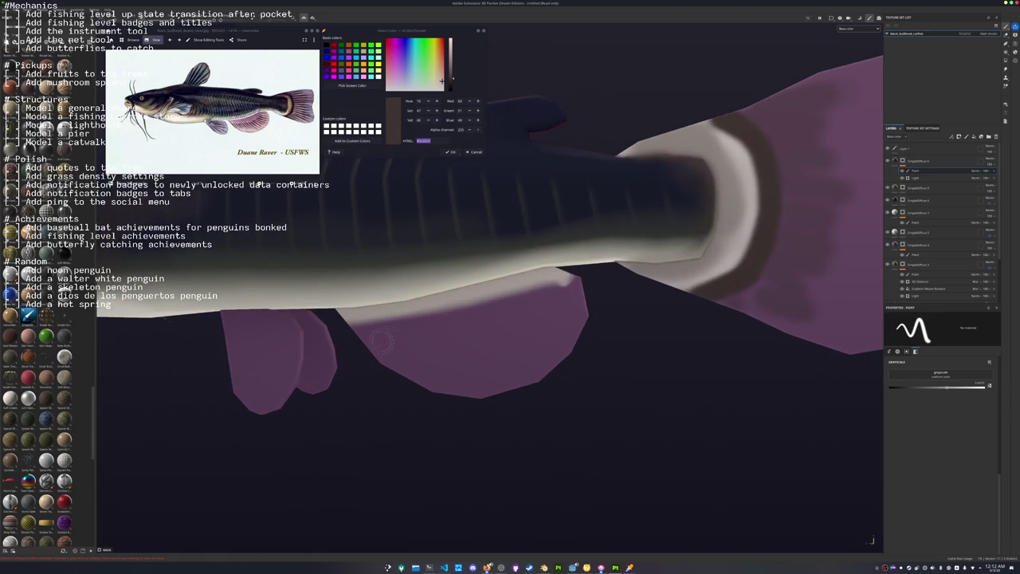
mouse_move(420, 352)
mouse_down()
mouse_move(425, 335)
mouse_move(462, 335)
mouse_move(504, 363)
mouse_up()
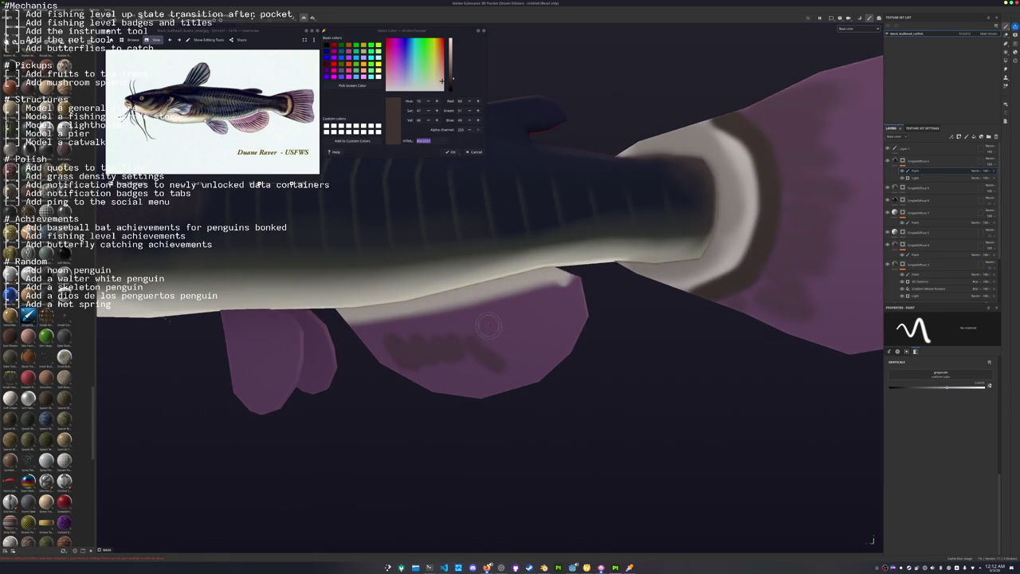
mouse_move(489, 325)
mouse_down()
mouse_move(522, 333)
mouse_move(542, 315)
mouse_move(558, 322)
mouse_move(563, 297)
mouse_up()
mouse_move(564, 296)
alt+mouse_down()
mouse_move(459, 353)
mouse_move(491, 315)
mouse_move(532, 355)
alt+mouse_up()
key(ctrl+z)
mouse_move(477, 300)
mouse_down()
mouse_move(510, 352)
mouse_move(535, 351)
mouse_move(516, 335)
mouse_up()
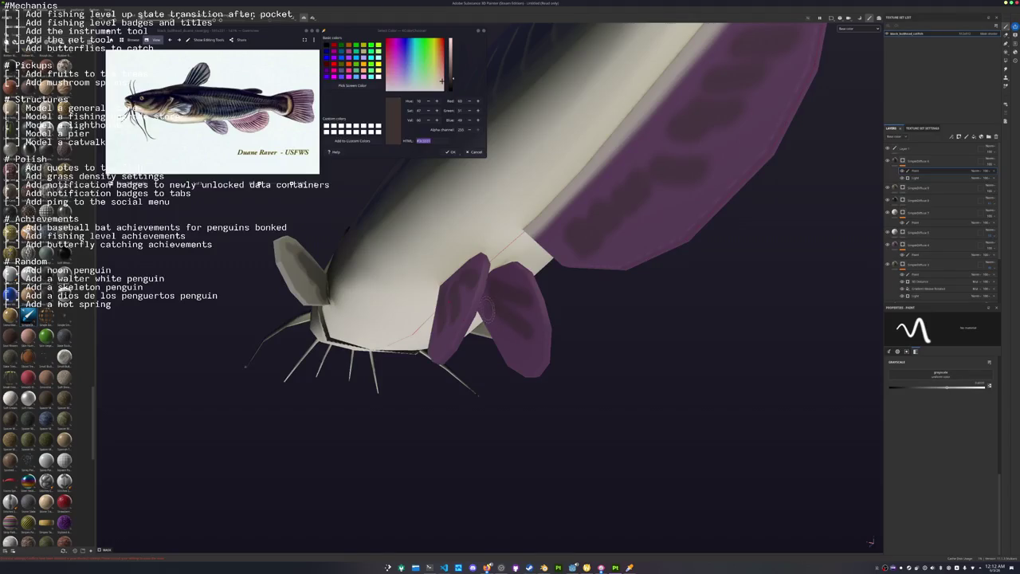
mouse_move(487, 318)
alt+mouse_down()
mouse_move(630, 387)
mouse_move(845, 390)
alt+mouse_up()
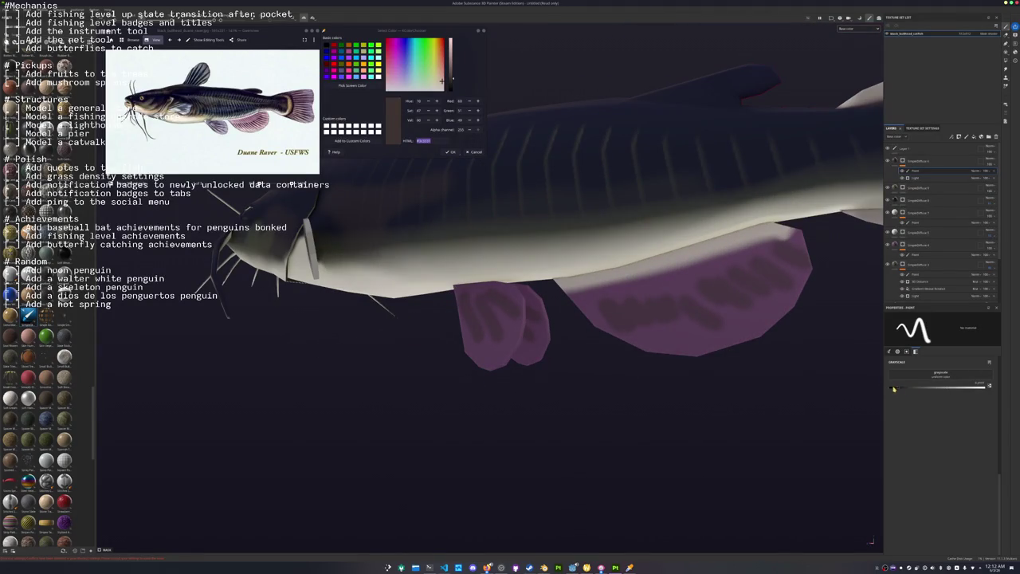
alt+drag(451, 325, 465, 328)
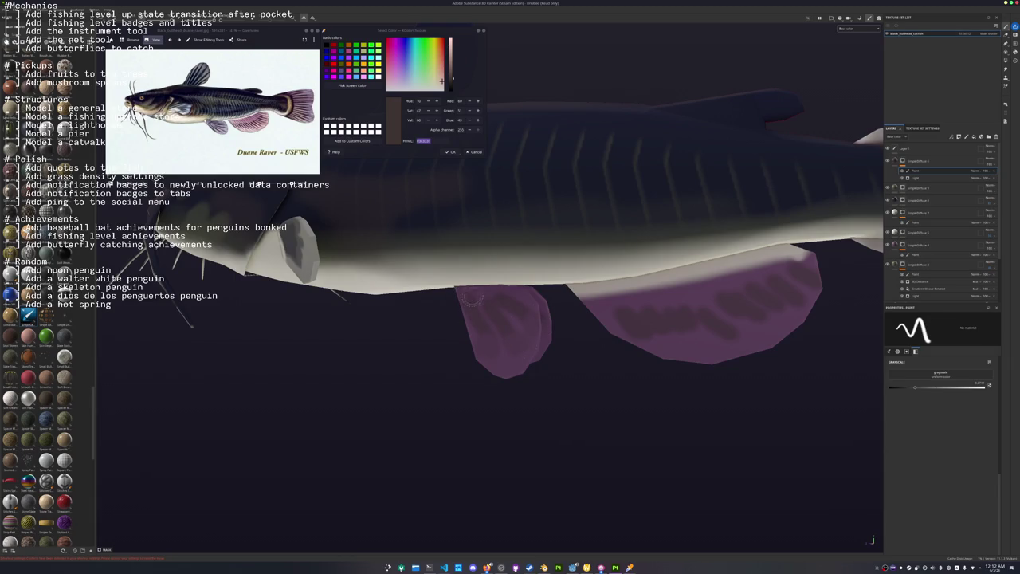
alt+drag(494, 301, 460, 318)
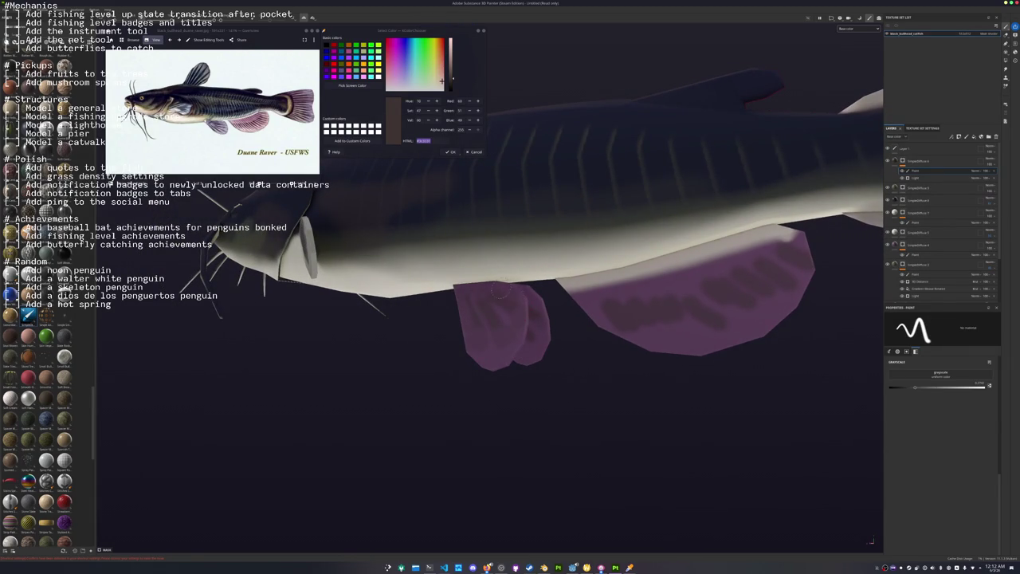
mouse_move(569, 346)
alt+mouse_down()
mouse_move(516, 295)
mouse_move(505, 312)
alt+mouse_up()
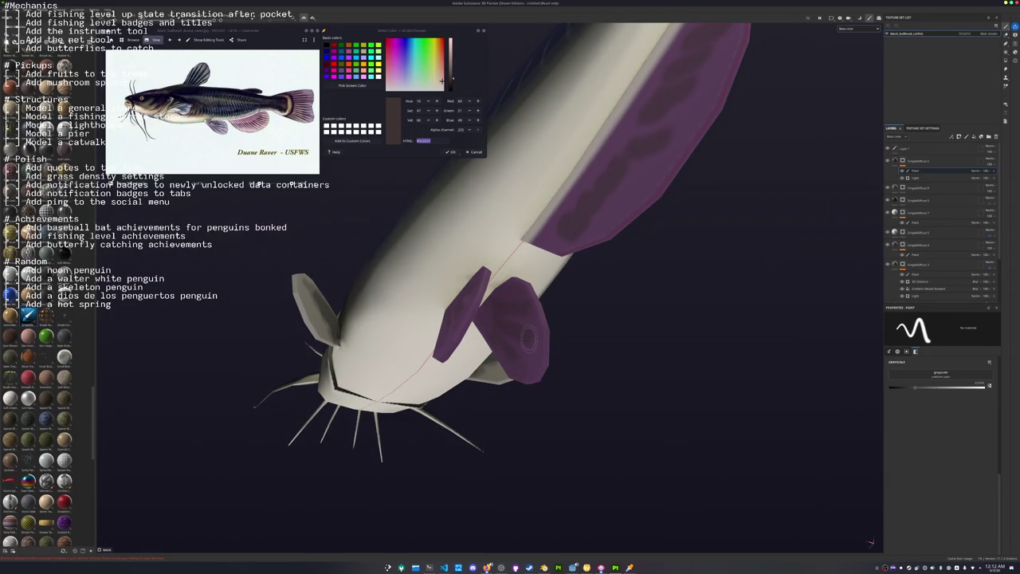
mouse_move(506, 351)
alt+mouse_down()
mouse_move(567, 414)
mouse_move(406, 307)
mouse_move(446, 259)
mouse_move(742, 355)
mouse_move(539, 348)
mouse_move(517, 392)
mouse_move(606, 363)
alt+mouse_up()
Select the bottom base fill layer, then reselect the top paint layer.
scroll(902, 201, down, 3)
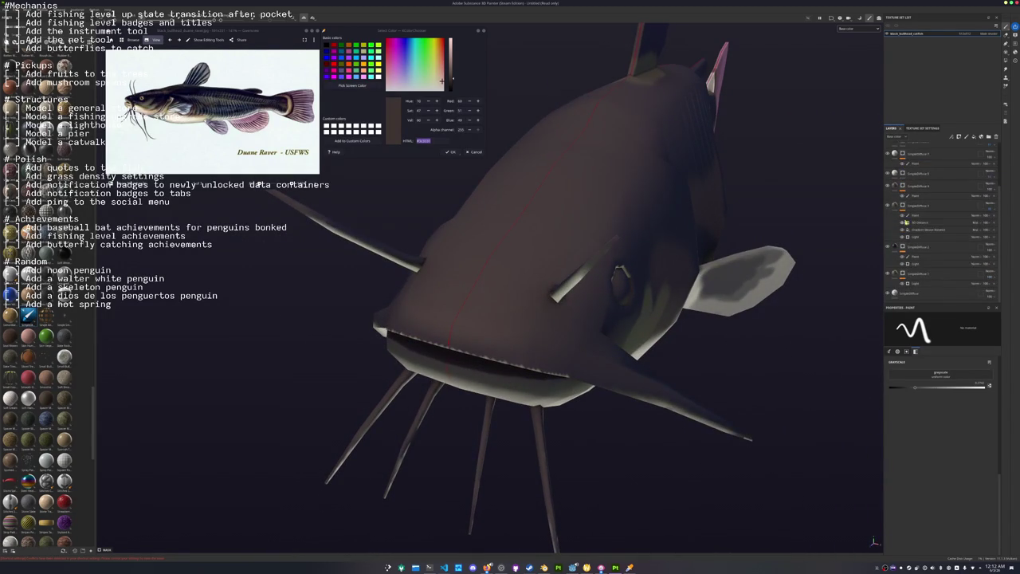
click(908, 294)
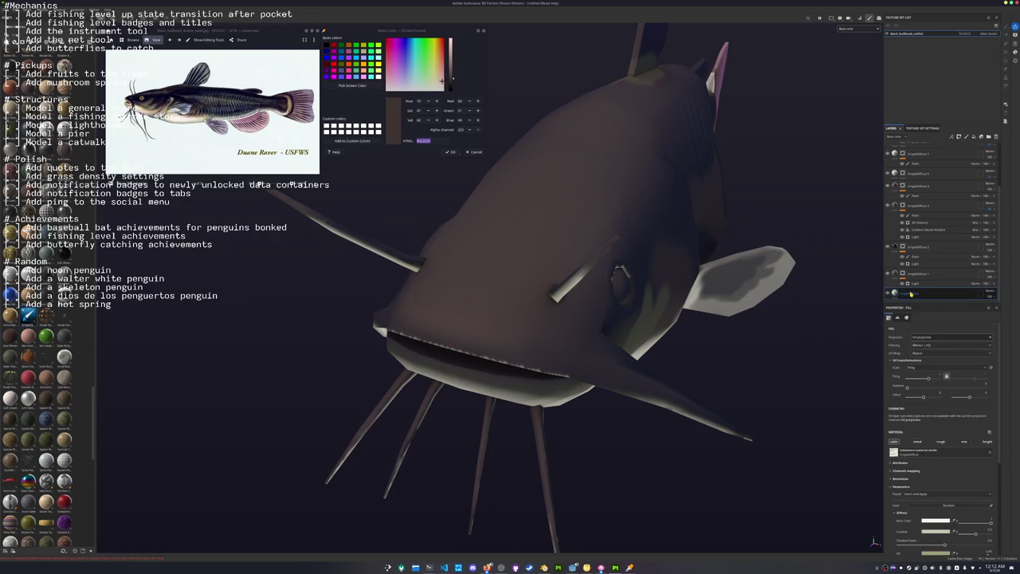
click(919, 152)
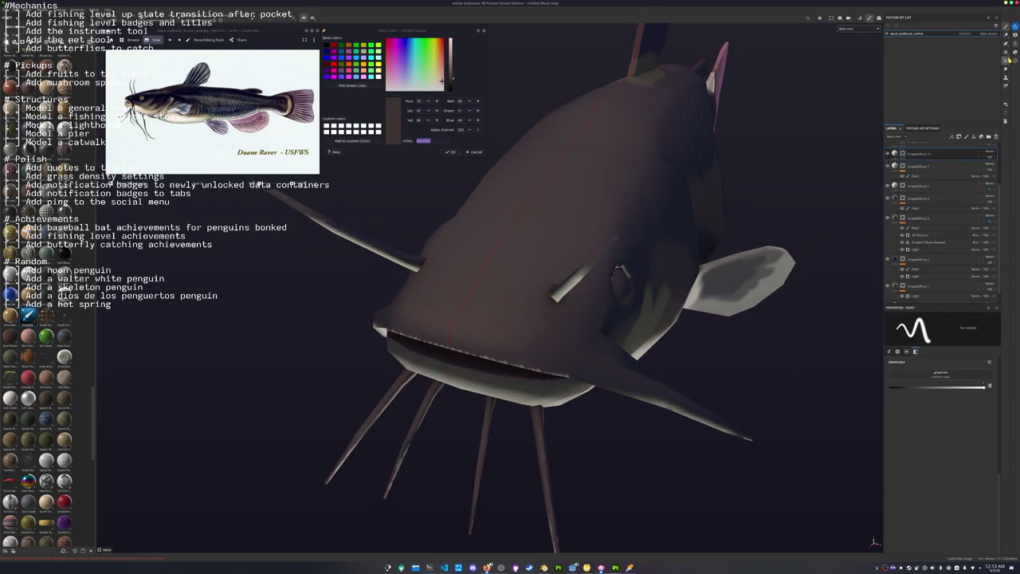
Switch to Polygon Fill and lighten the inner mouth strip from a frontal view.
key(4)
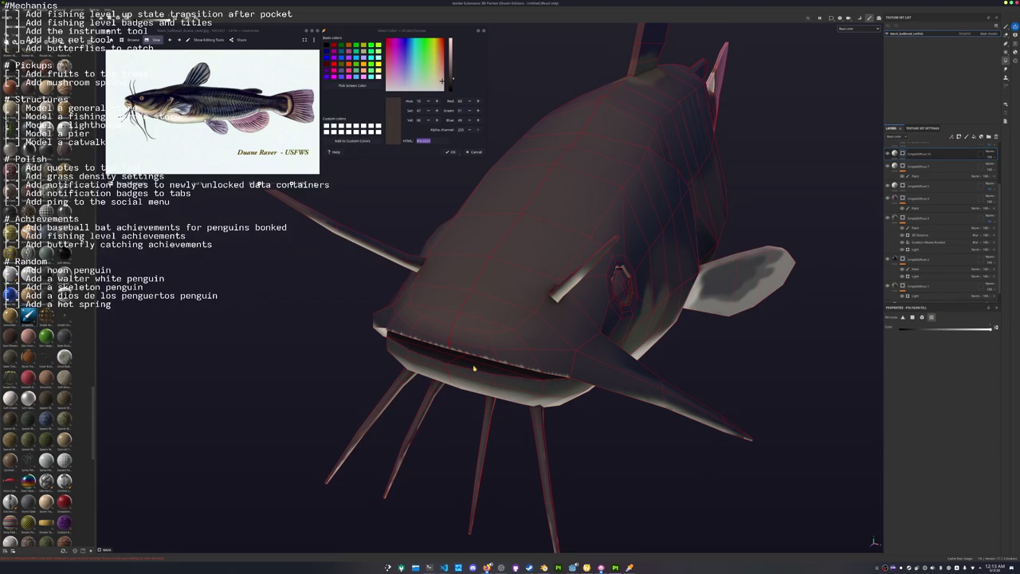
alt+drag(474, 369, 518, 348)
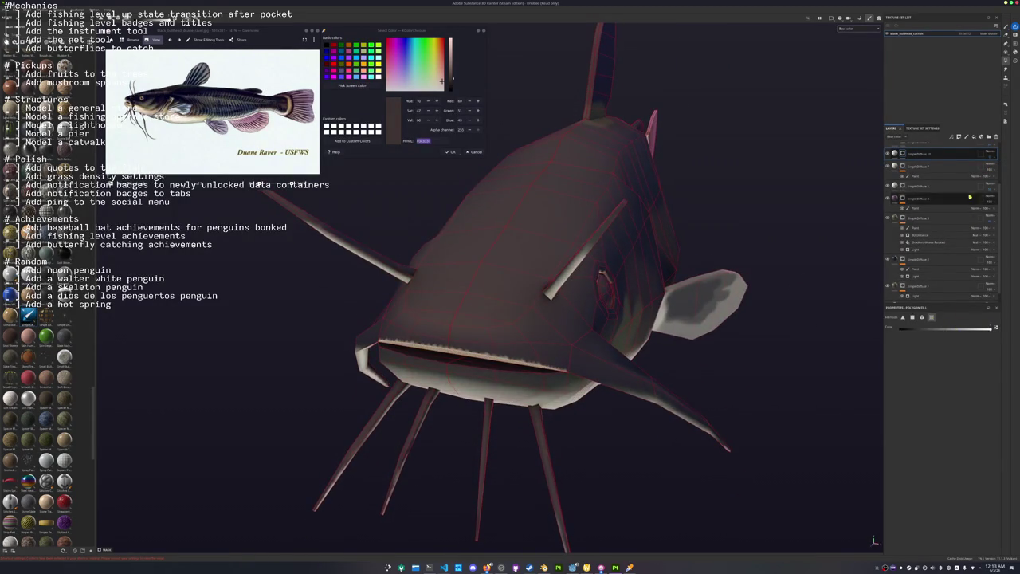
click(992, 168)
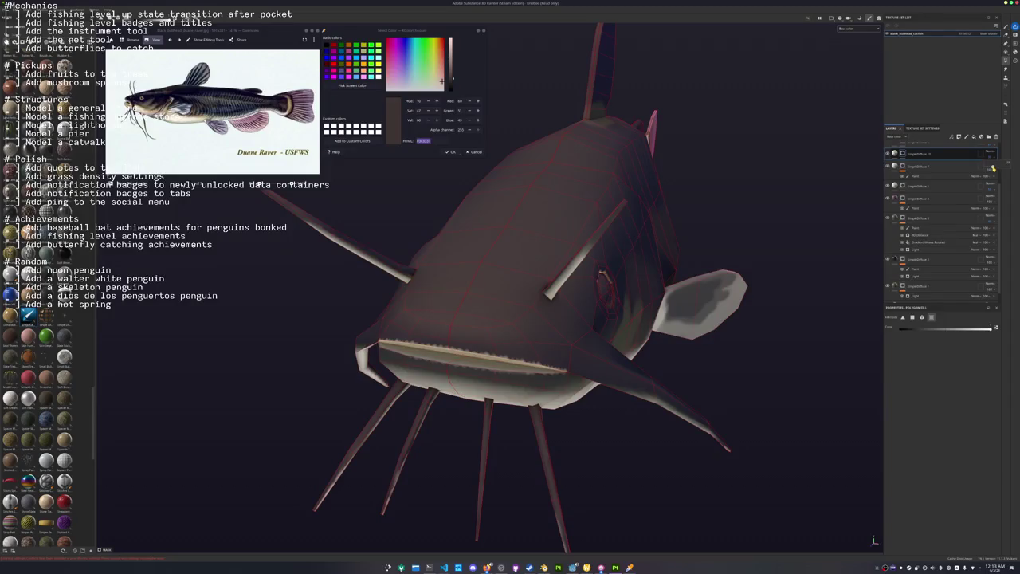
On the second group's Paint layer, fill the lower mouth edge with a pale stripe.
scroll(903, 250, down, 1)
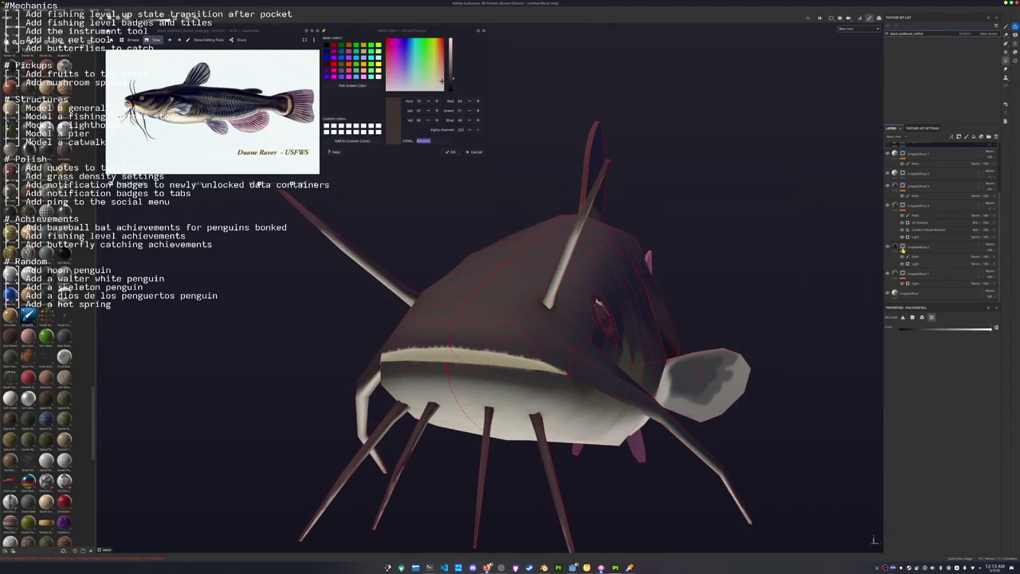
click(905, 255)
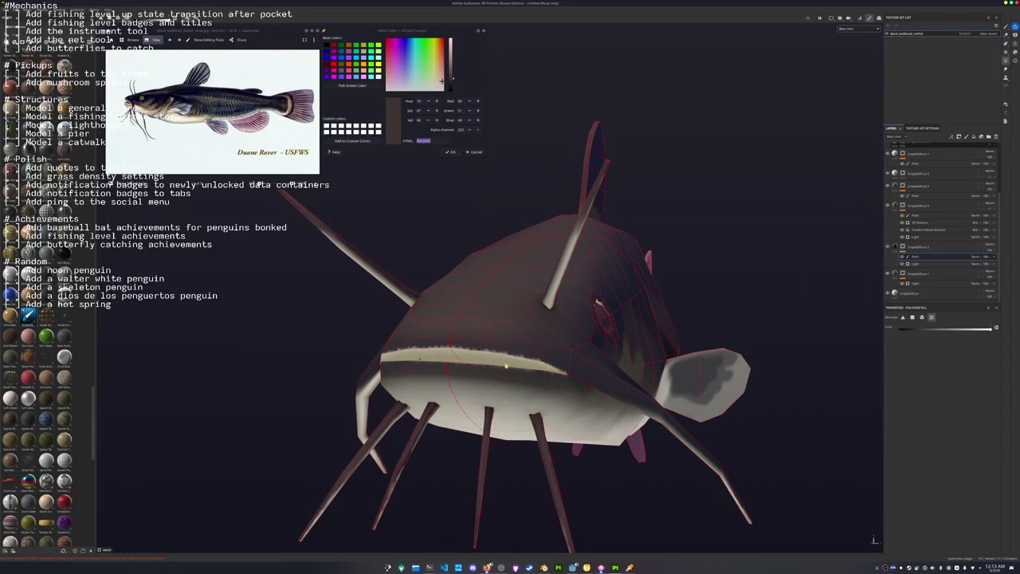
alt+drag(506, 366, 802, 335)
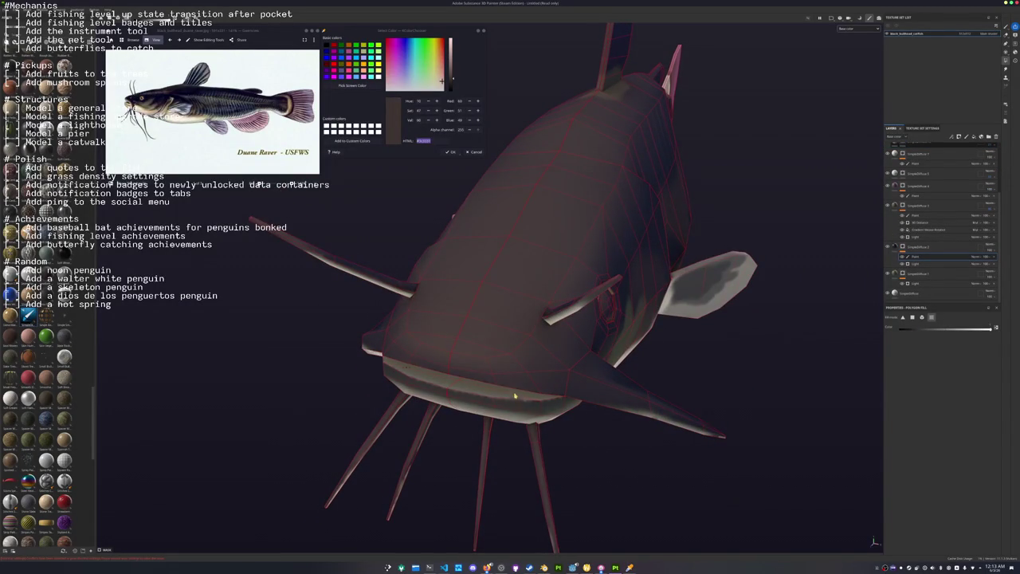
shift+click(540, 395)
alt+drag(558, 359, 619, 380)
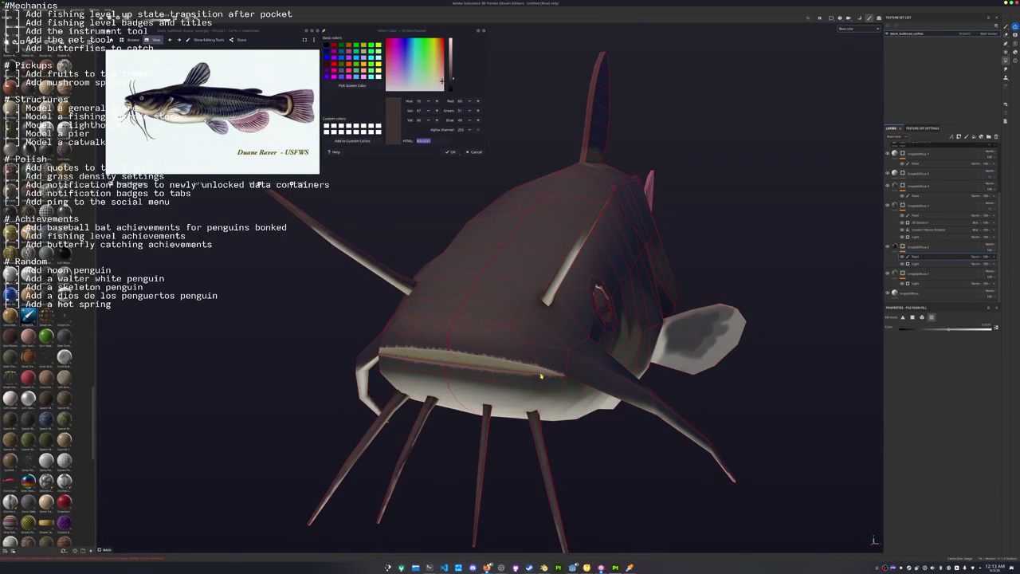
mouse_move(518, 368)
alt+mouse_down()
mouse_move(623, 366)
mouse_move(830, 218)
alt+mouse_up()
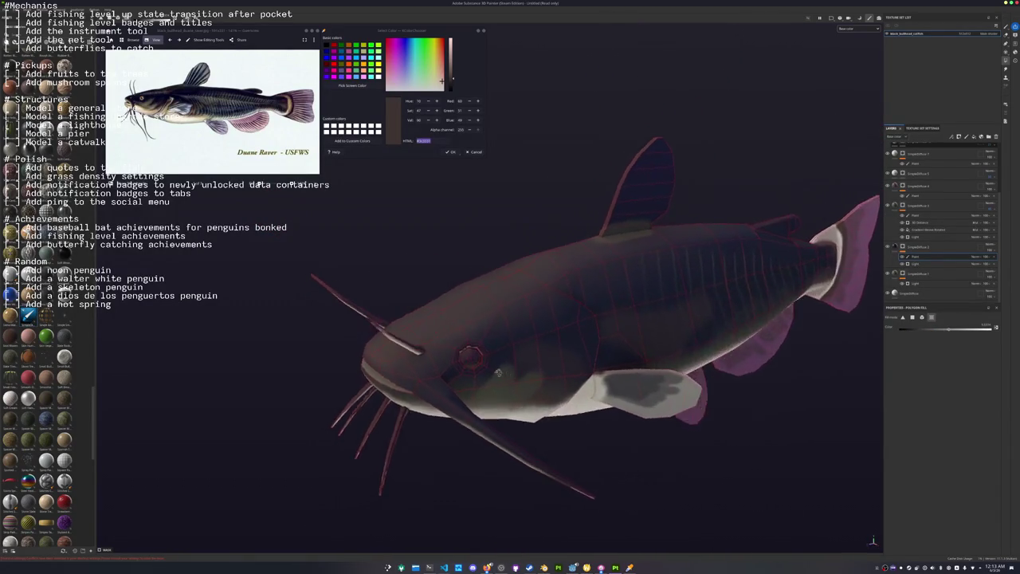
Polygon-fill the faces around the whiskers, including the right whisker from below.
scroll(906, 231, up, 2)
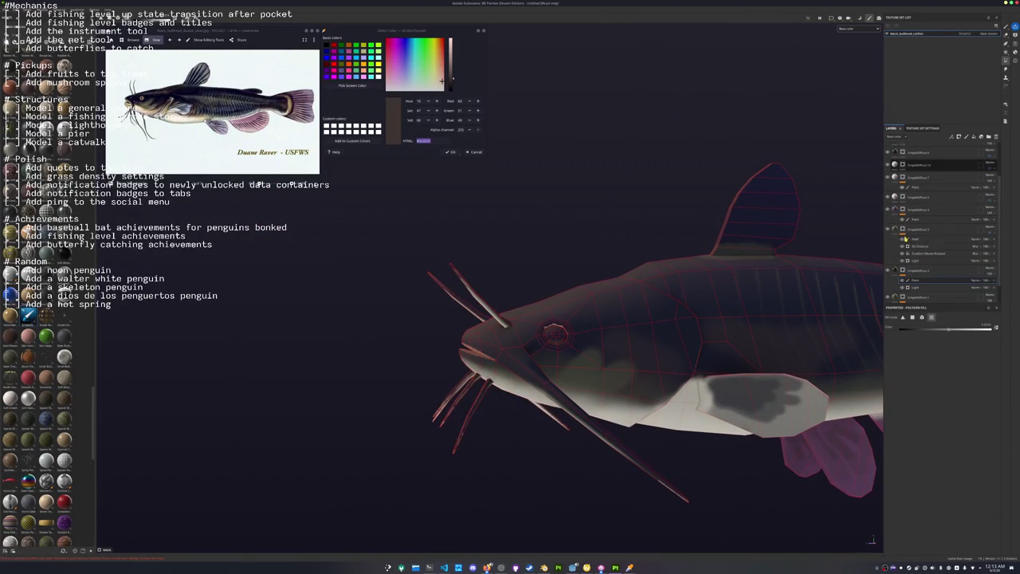
drag(478, 314, 420, 263)
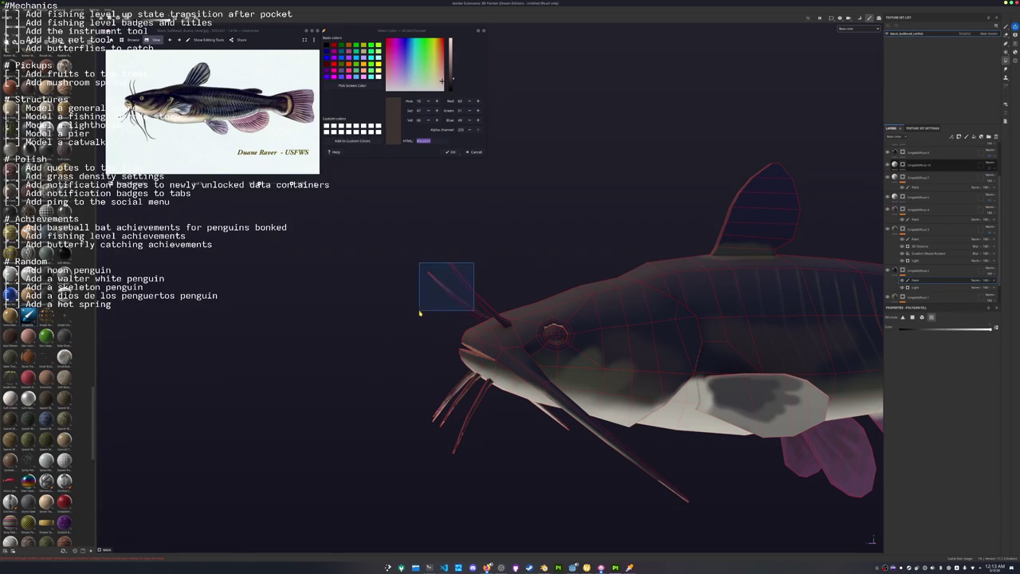
mouse_move(439, 359)
alt+mouse_down()
mouse_move(444, 428)
mouse_move(423, 409)
alt+mouse_up()
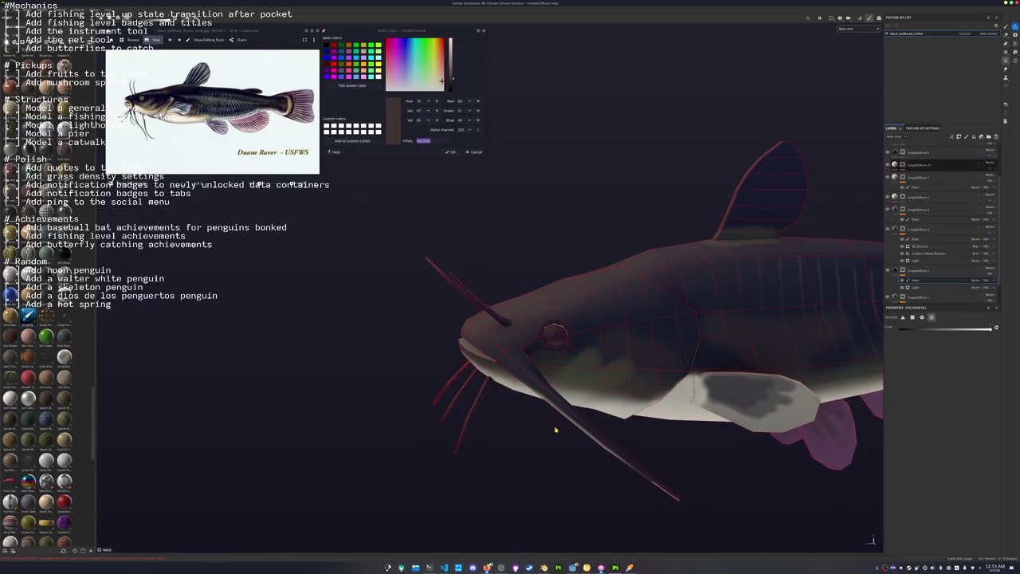
alt+drag(558, 458, 698, 293)
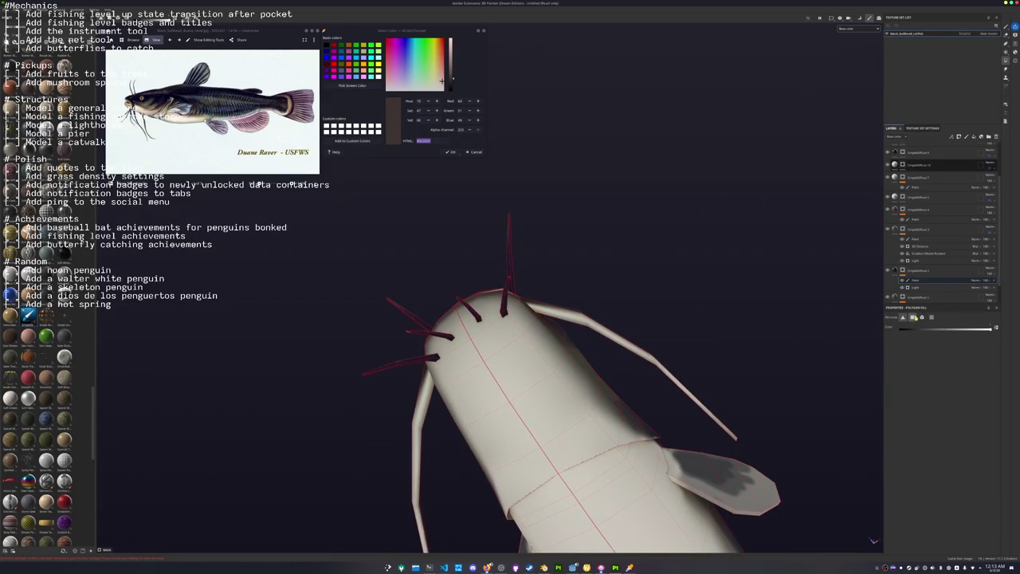
drag(724, 420, 664, 365)
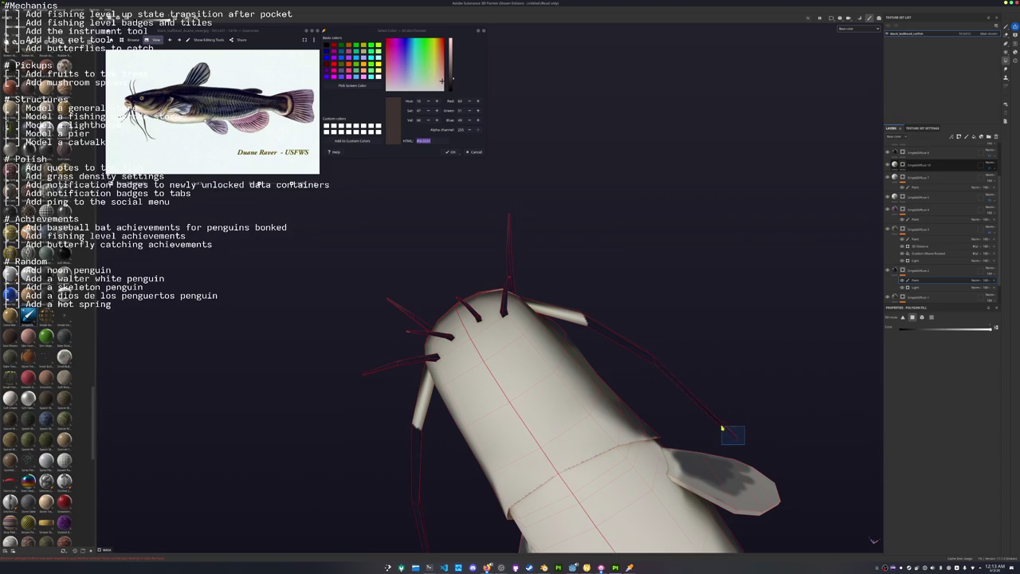
Fill the eye ring's top faces and the left and right inner socket faces dark.
mouse_move(587, 303)
alt+mouse_down()
mouse_move(467, 403)
mouse_move(519, 373)
mouse_move(493, 418)
mouse_move(542, 335)
alt+mouse_up()
scroll(567, 299, up, 5)
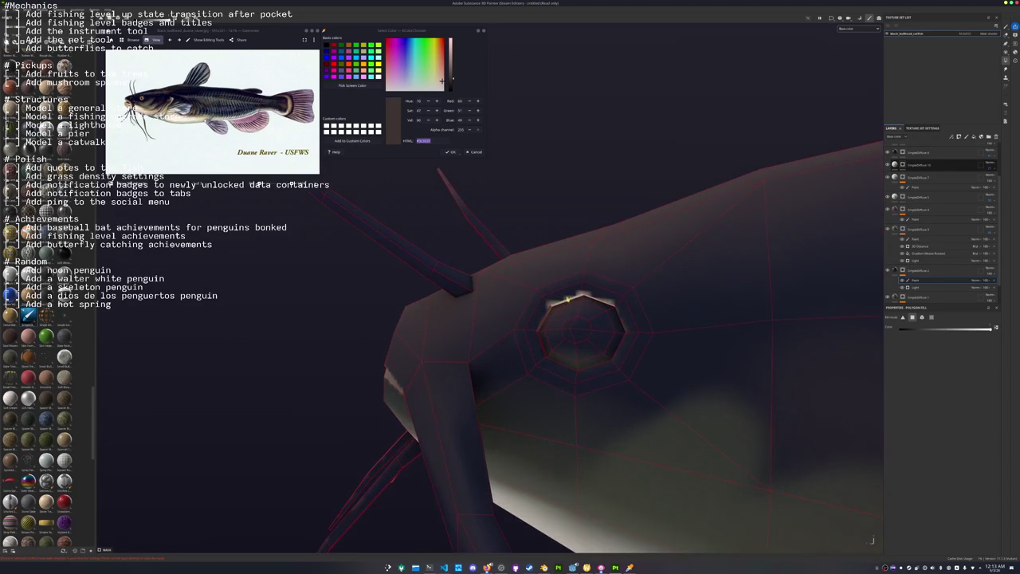
mouse_move(573, 303)
mouse_down()
mouse_move(587, 296)
mouse_move(614, 321)
mouse_up()
key(ctrl+z)
key(ctrl+z)
scroll(584, 305, up, 3)
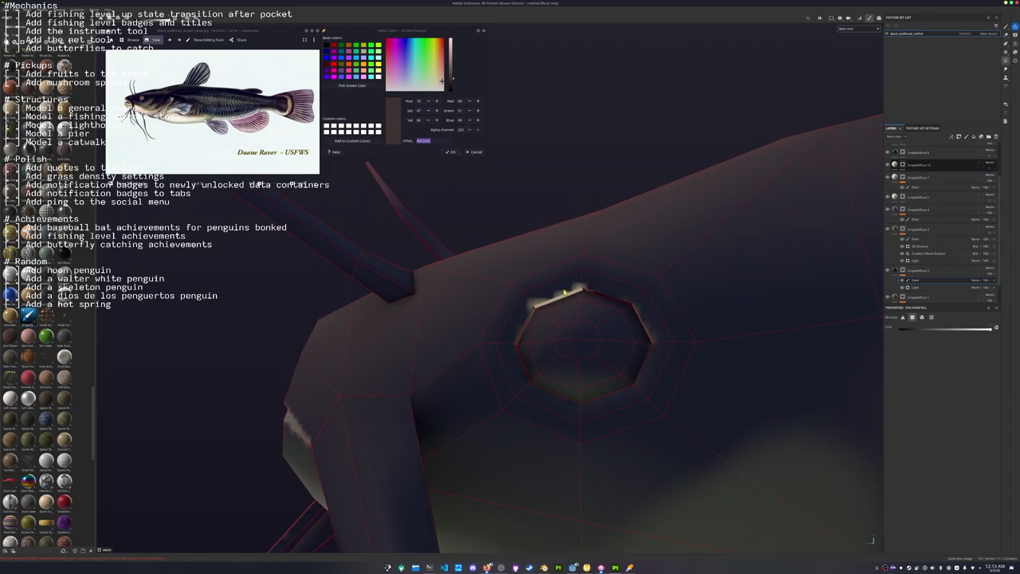
drag(564, 293, 532, 322)
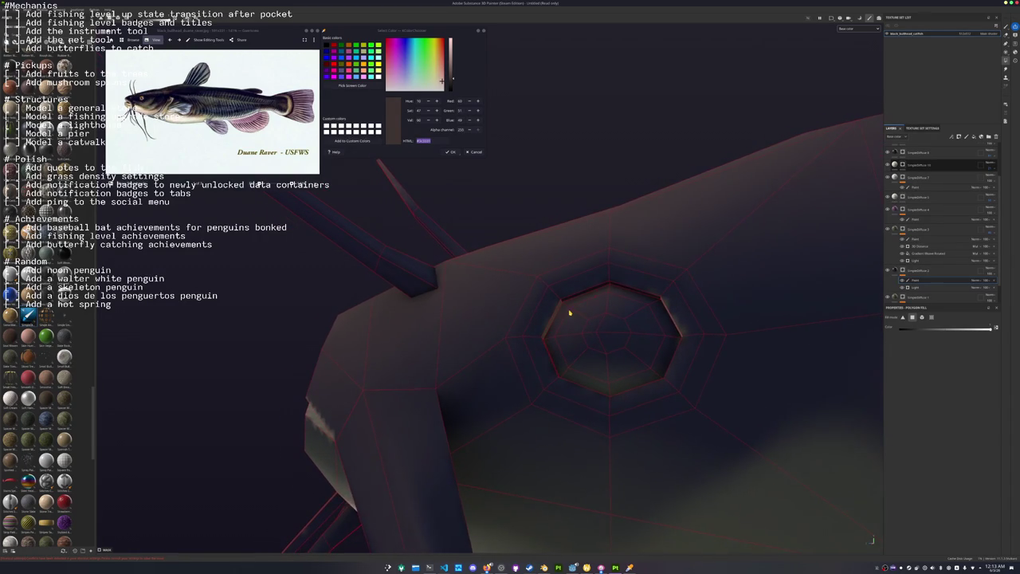
click(548, 322)
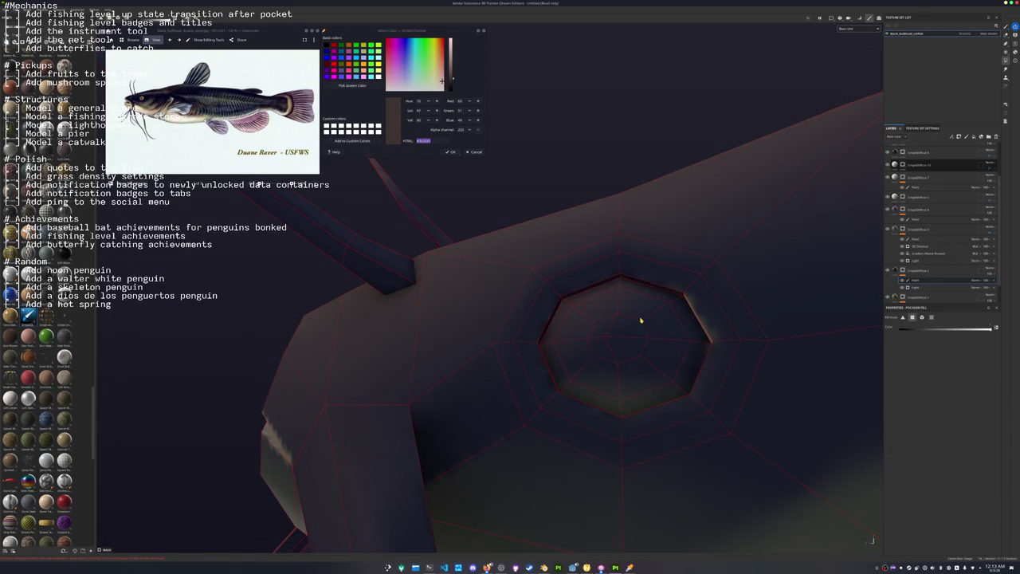
click(694, 314)
mouse_move(690, 343)
alt+mouse_down()
mouse_move(698, 425)
mouse_move(724, 358)
mouse_move(519, 346)
mouse_move(644, 341)
mouse_move(635, 357)
mouse_move(585, 313)
mouse_move(716, 285)
alt+mouse_up()
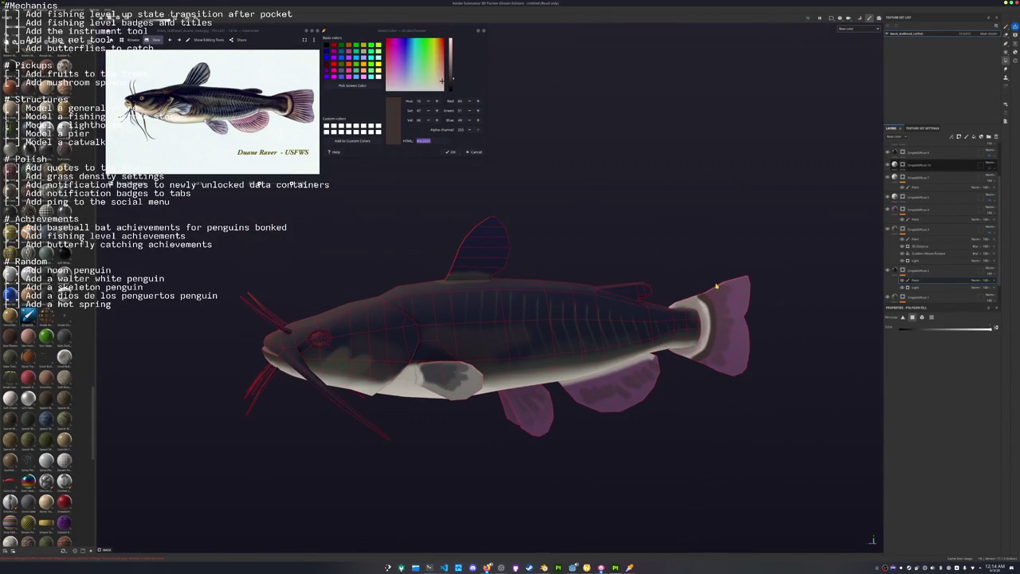
Move the painted layer to the top of the stack and sample a colour from the fish.
drag(899, 163, 900, 150)
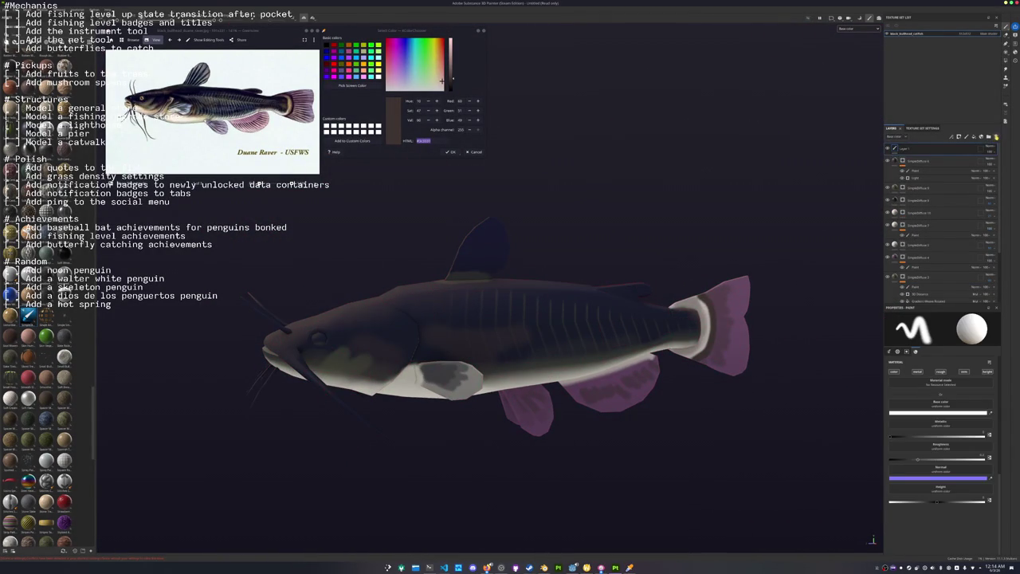
click(925, 255)
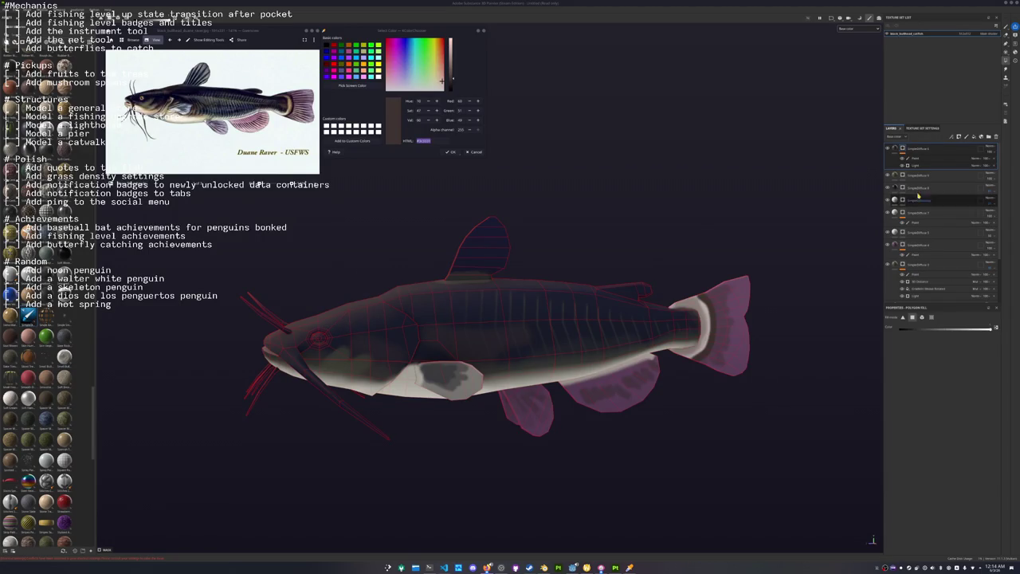
alt+drag(661, 239, 674, 230)
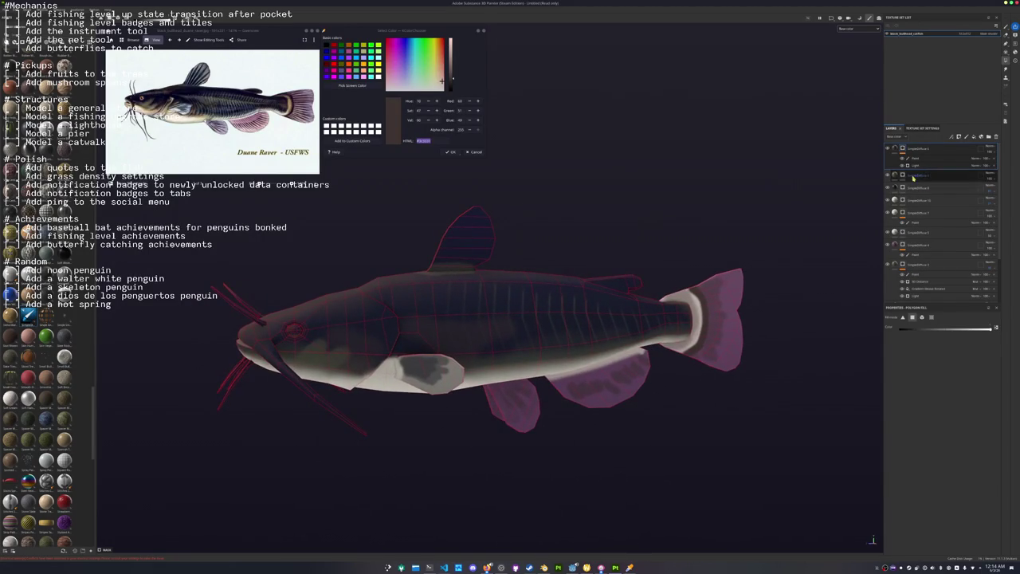
click(898, 149)
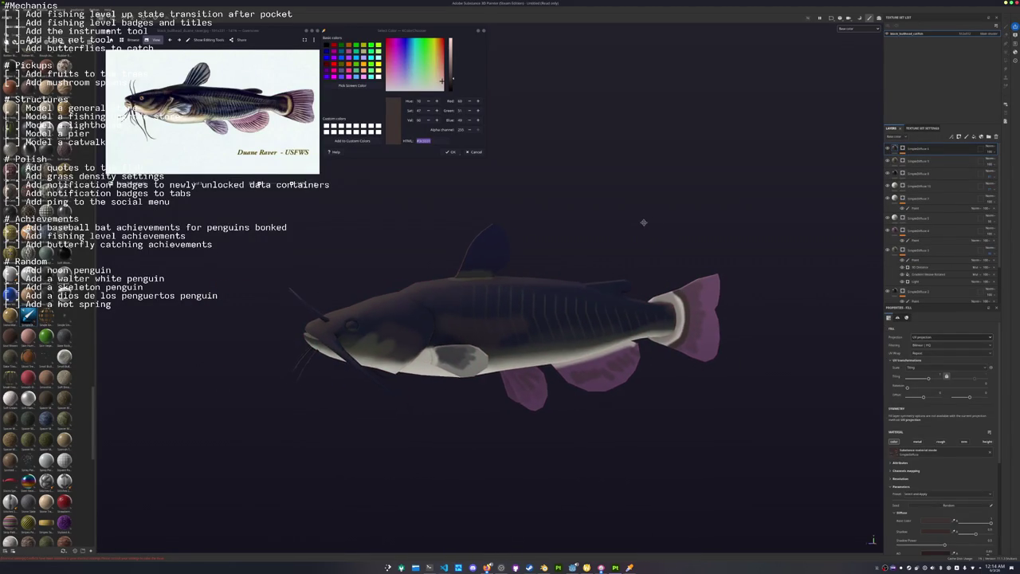
alt+drag(606, 275, 628, 278)
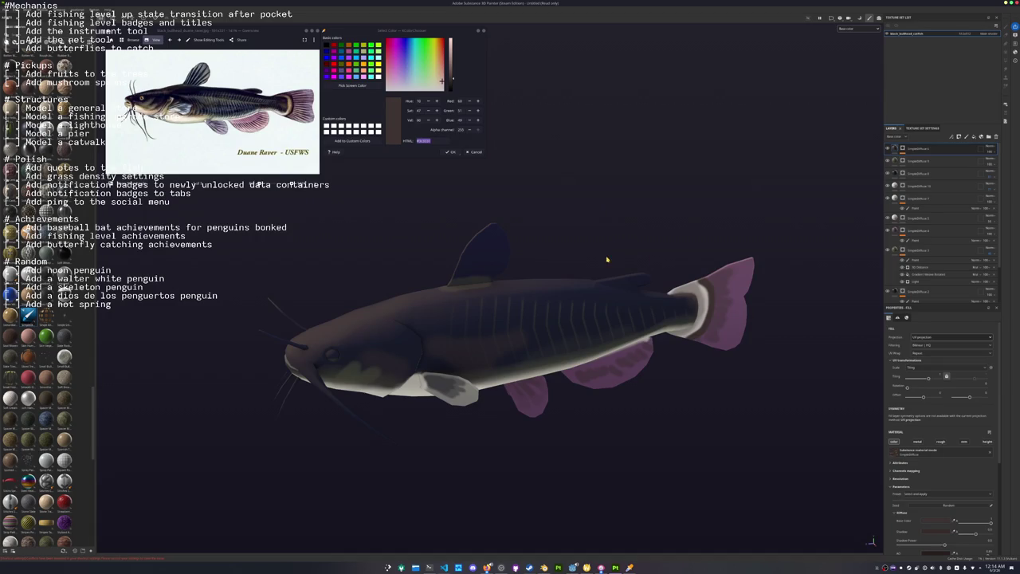
alt+drag(606, 259, 615, 263)
click(352, 85)
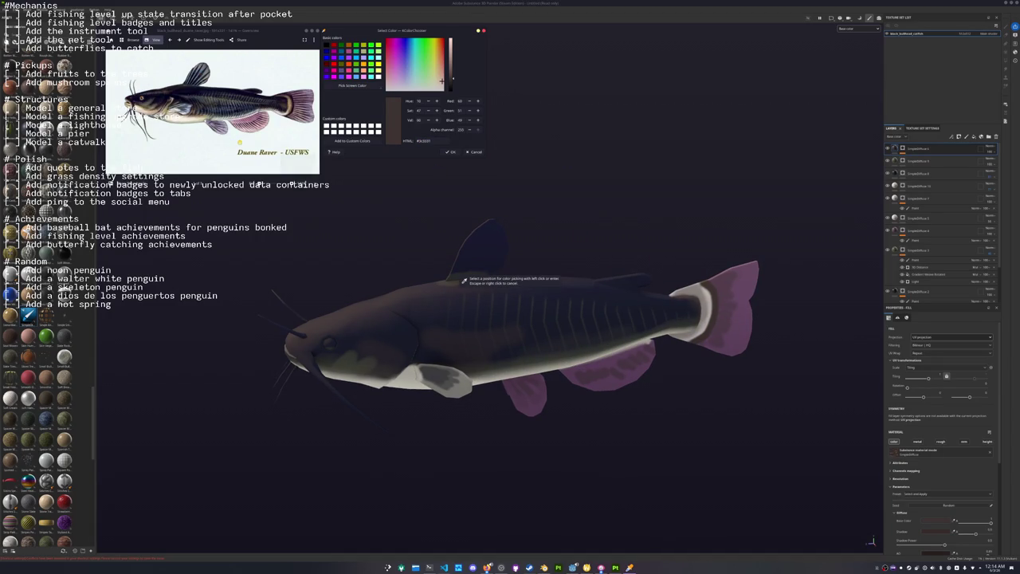
click(464, 281)
Add a fill layer with black Base Color and a black mask so it shows only where painted.
click(976, 138)
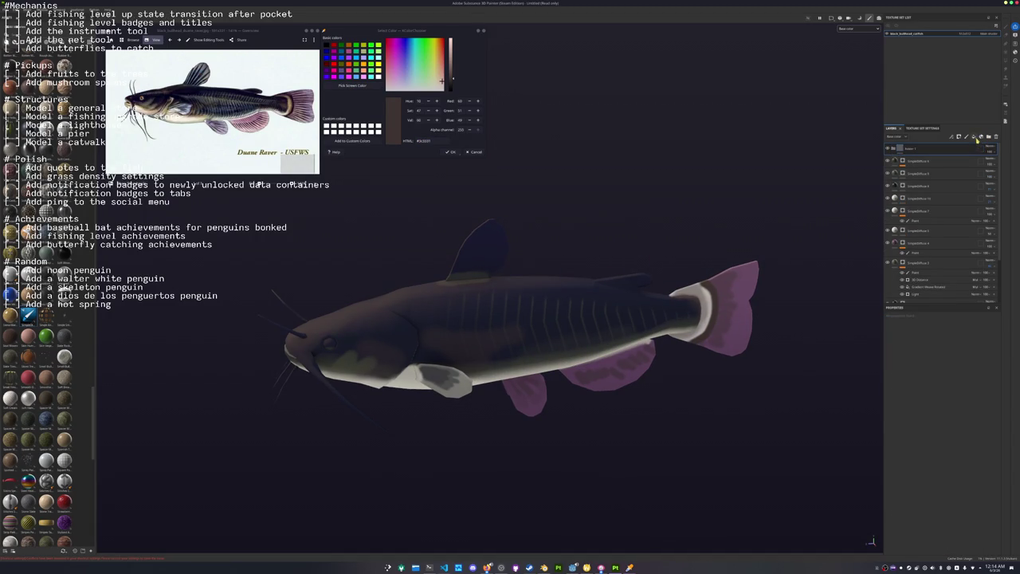
click(974, 137)
drag(926, 149, 925, 153)
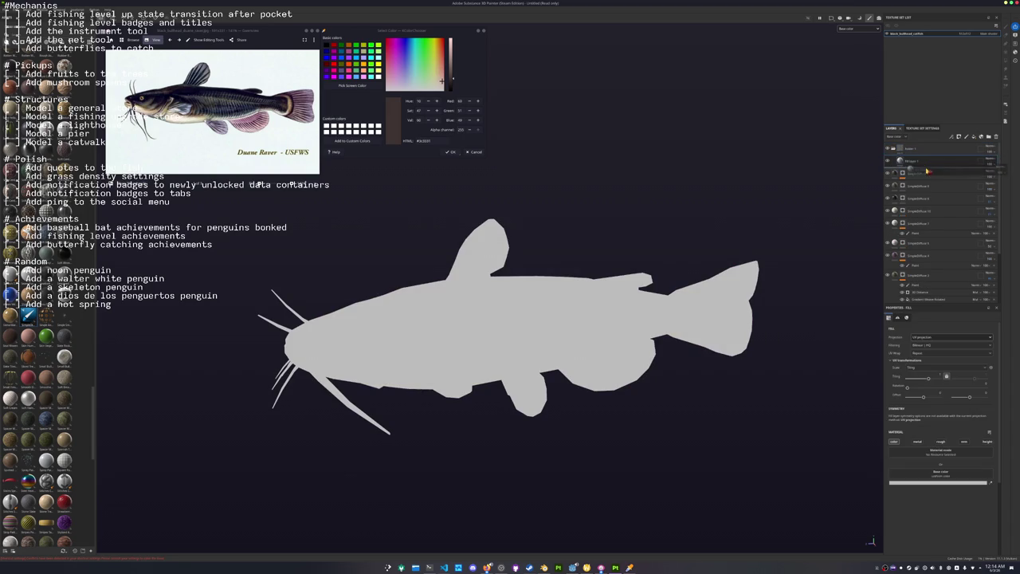
scroll(918, 458, down, 2)
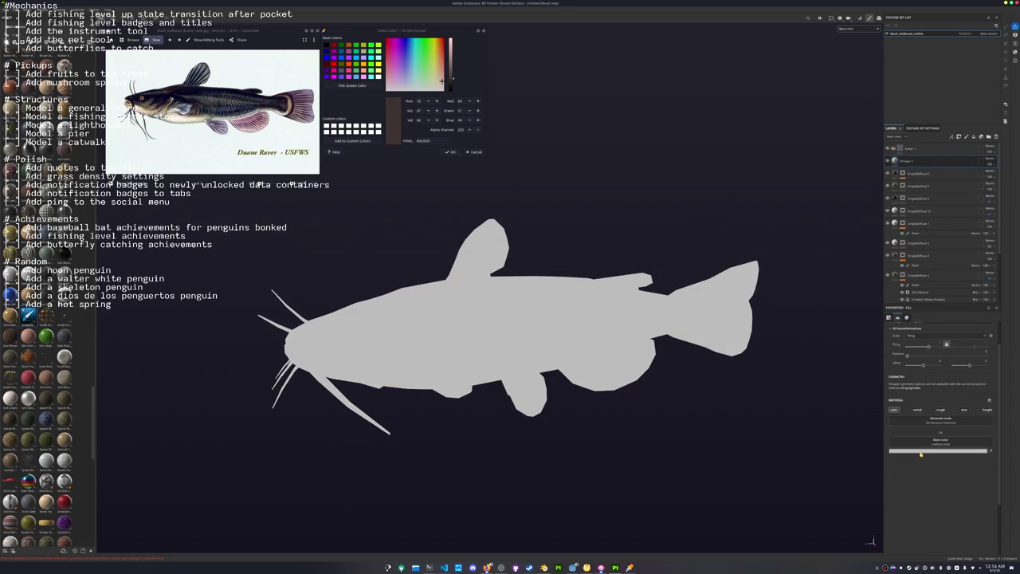
click(943, 445)
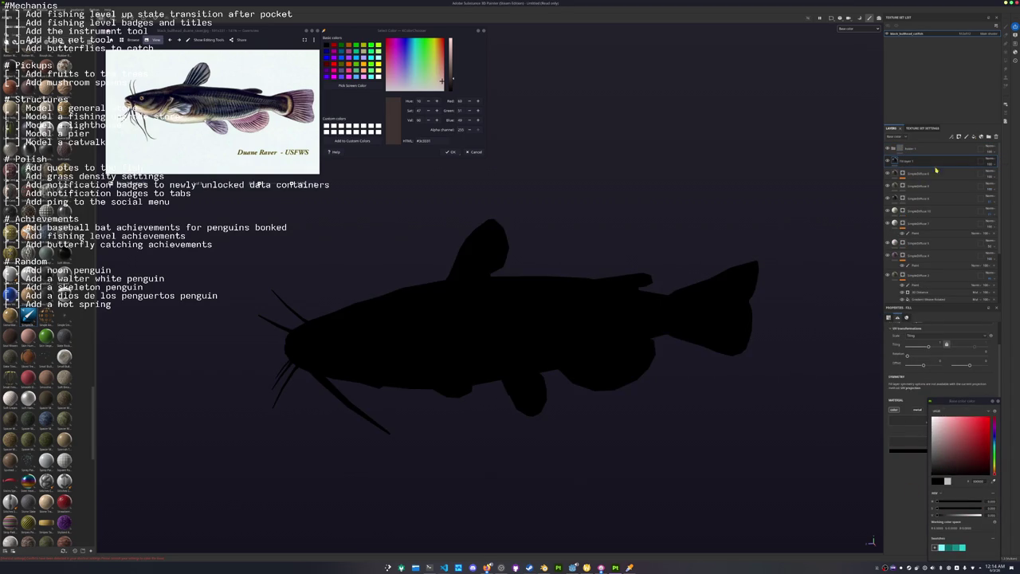
click(988, 159)
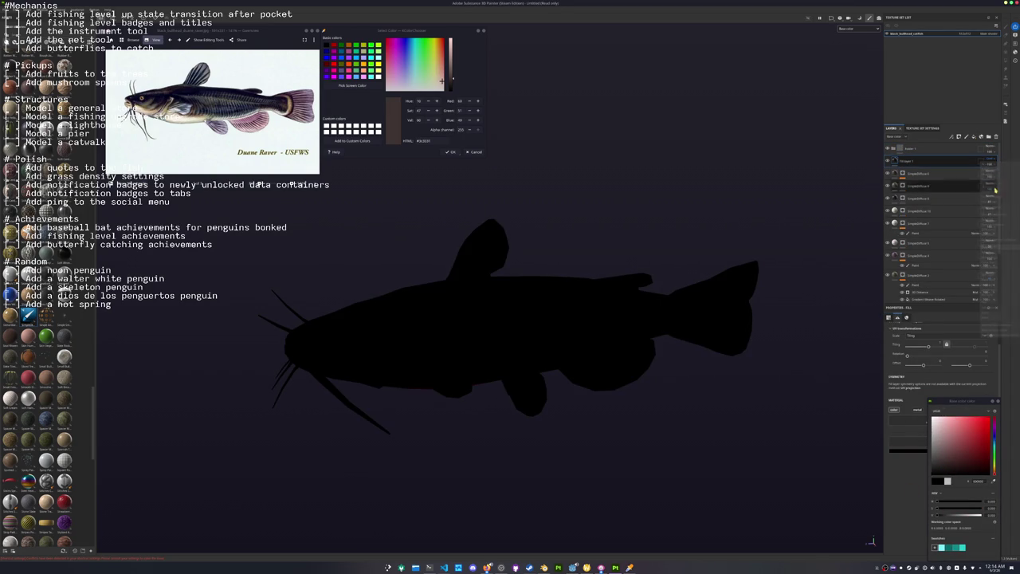
click(990, 248)
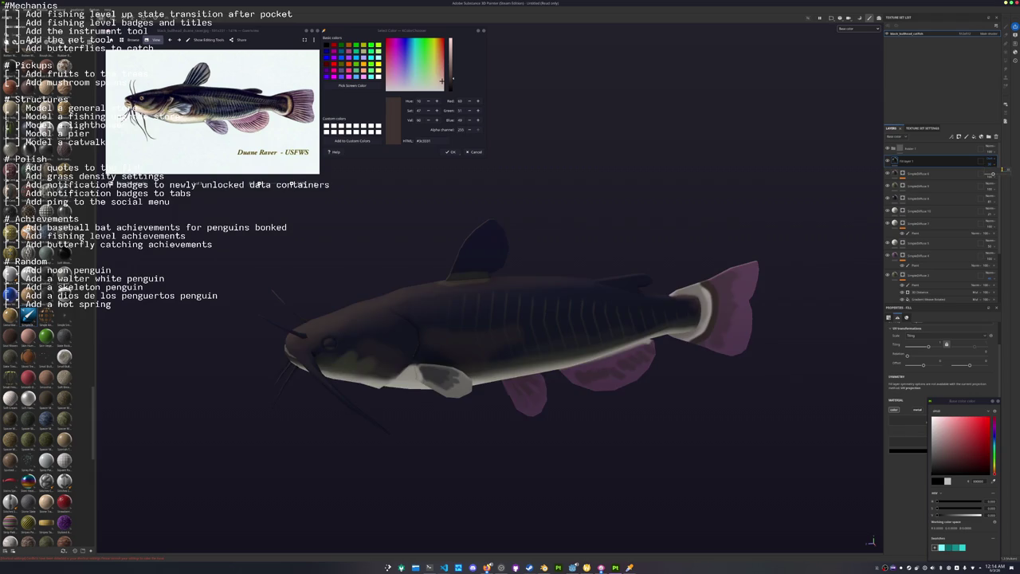
key(4)
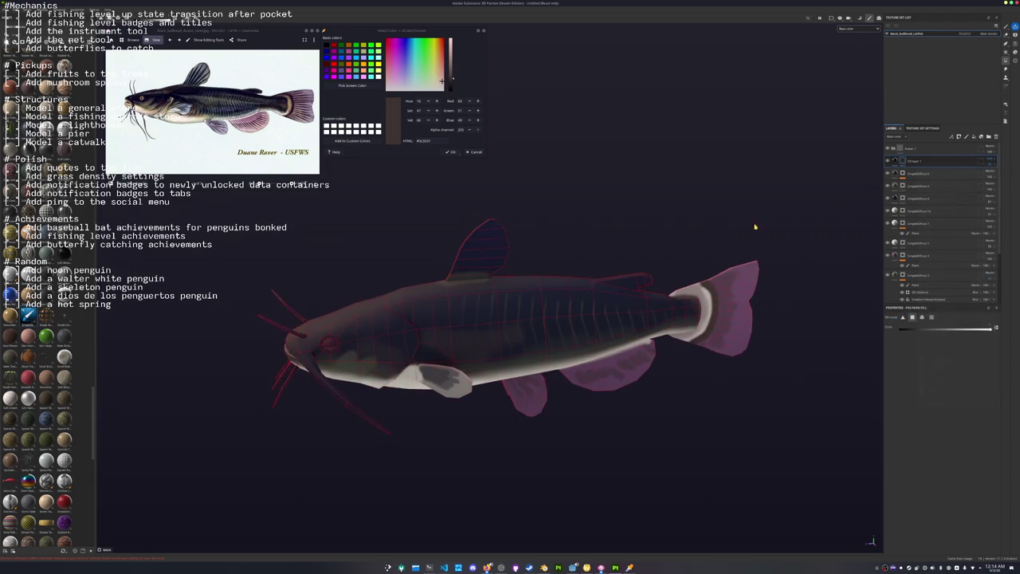
scroll(526, 279, up, 2)
With the brush, paint a dark edge and diagonal dark stripes on the dorsal fin.
key(1)
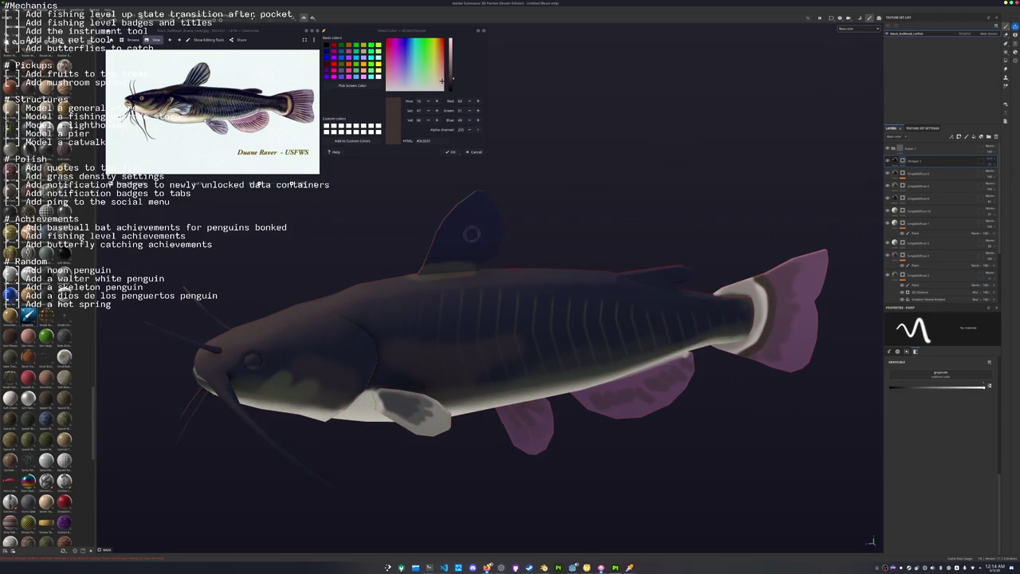
scroll(407, 274, up, 1)
scroll(407, 274, up, 2)
scroll(428, 298, up, 3)
drag(428, 298, 488, 161)
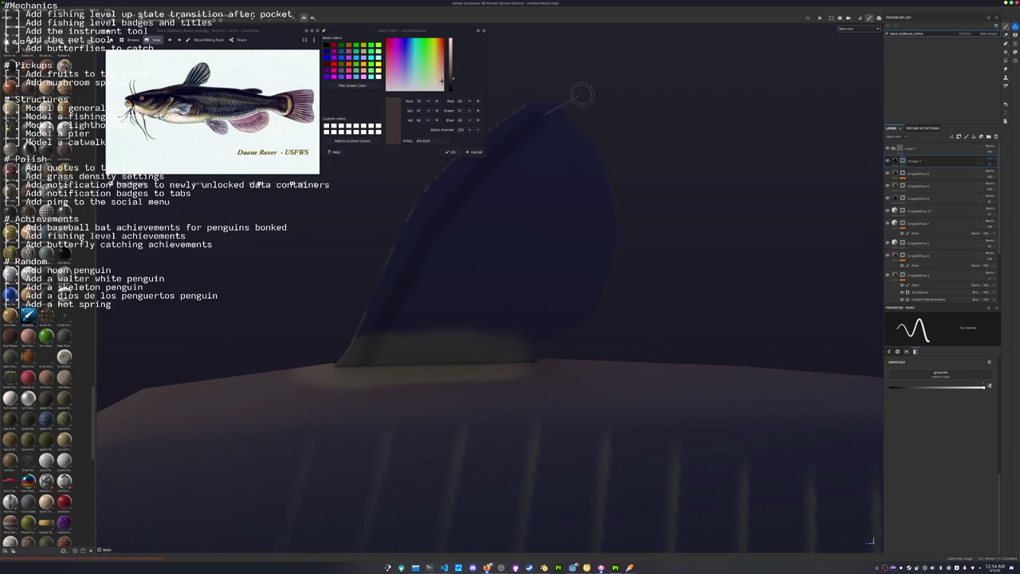
drag(410, 350, 475, 271)
drag(606, 170, 492, 331)
Paint dark lines along the tail fin's top edge and across the tail fin.
mouse_move(688, 216)
alt+mouse_down()
mouse_move(437, 277)
mouse_move(314, 275)
alt+mouse_up()
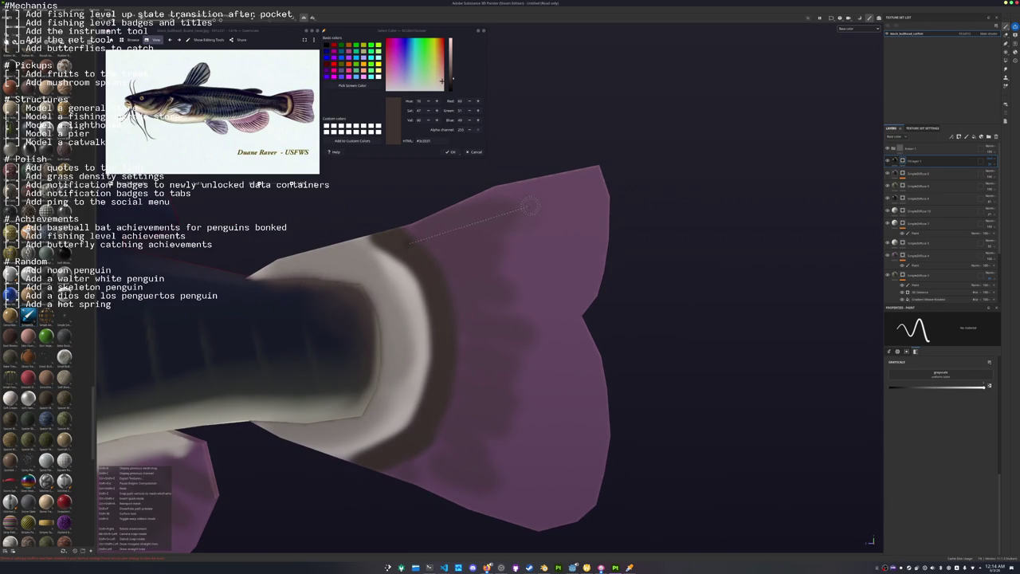
drag(414, 237, 625, 185)
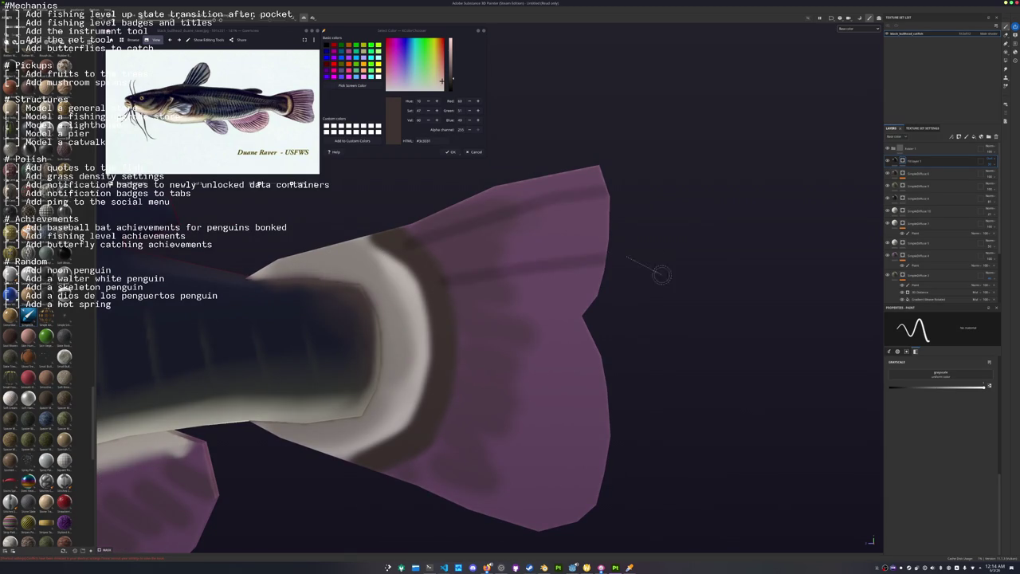
mouse_move(661, 273)
alt+mouse_down()
mouse_move(440, 268)
mouse_move(590, 247)
alt+mouse_up()
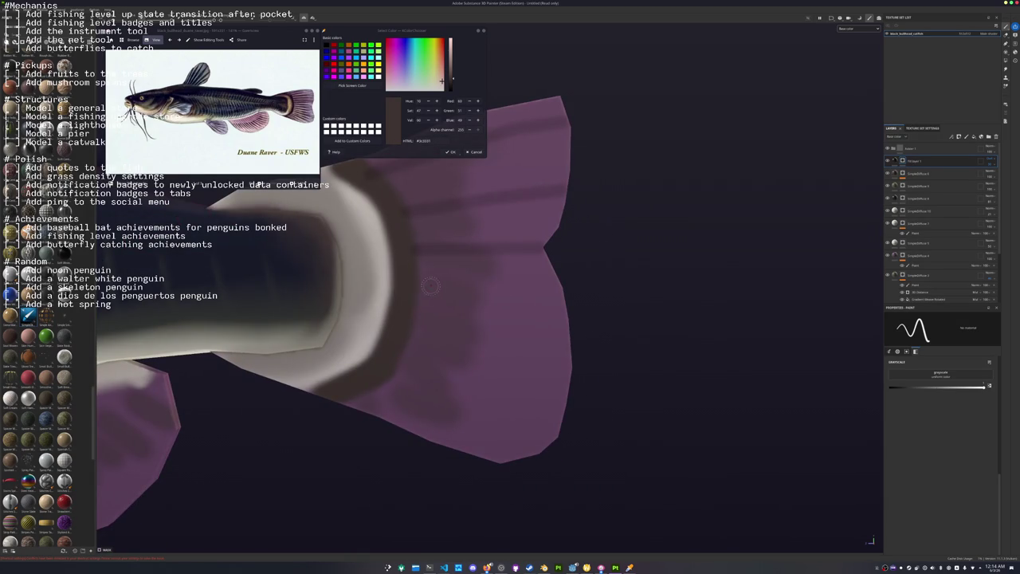
shift+drag(510, 290, 611, 311)
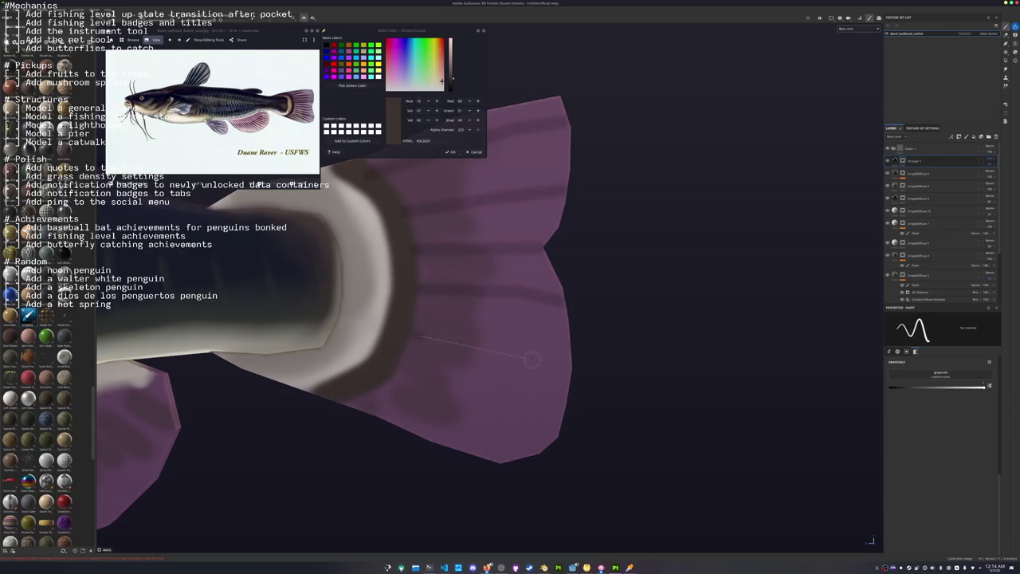
alt+drag(610, 391, 388, 316)
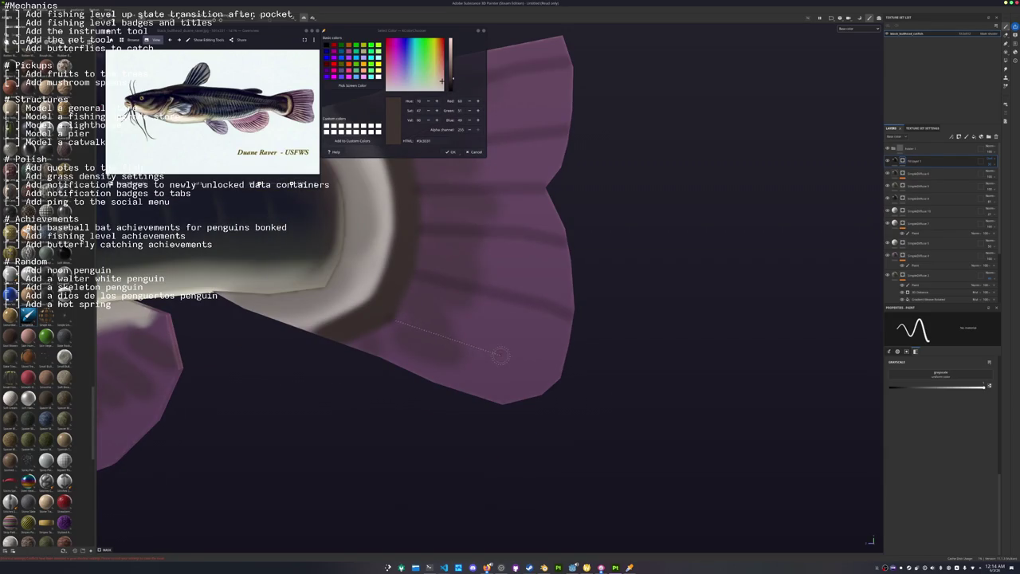
Paint dark lines across the lower fin and dark strokes on the right purple fin.
alt+drag(592, 406, 398, 335)
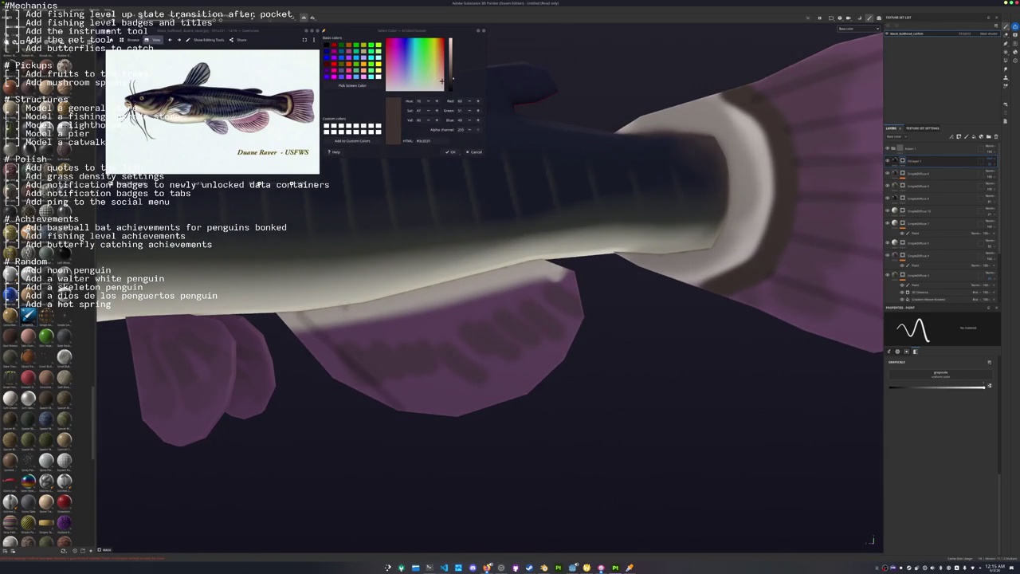
drag(490, 433, 386, 329)
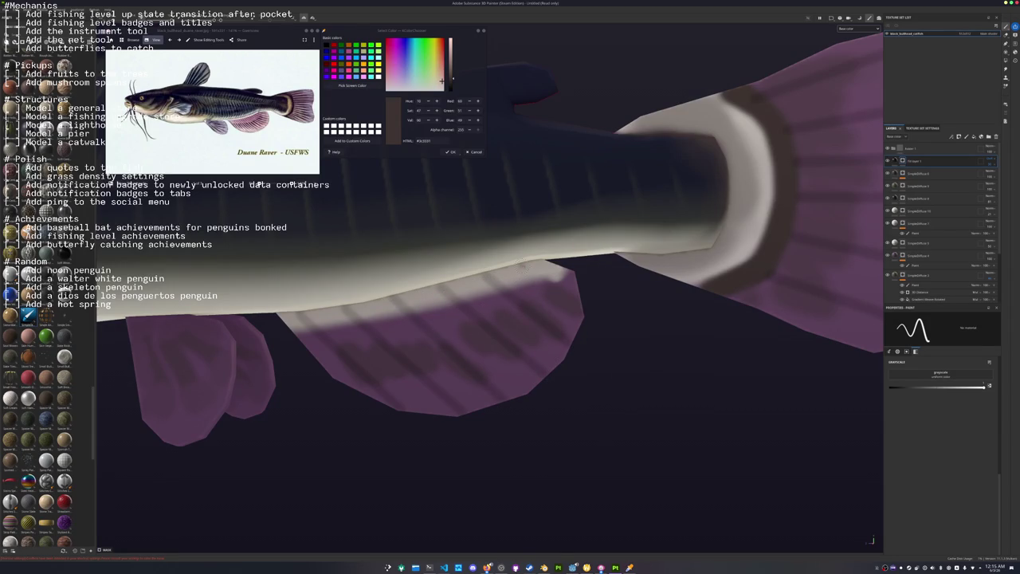
mouse_move(521, 266)
alt+mouse_down()
mouse_move(496, 304)
mouse_move(498, 279)
alt+mouse_up()
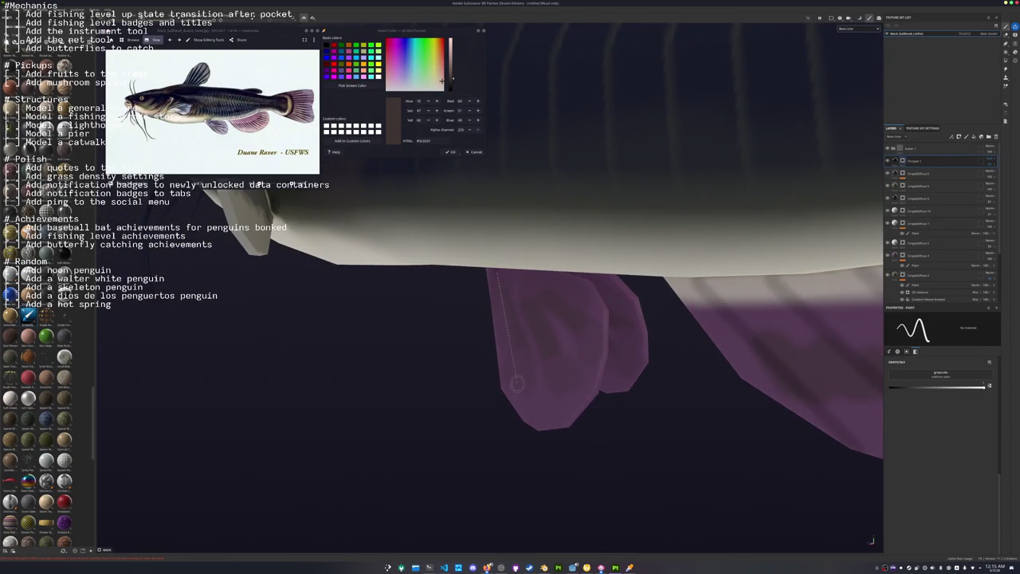
mouse_move(562, 428)
alt+mouse_down()
mouse_move(520, 295)
mouse_move(603, 357)
alt+mouse_up()
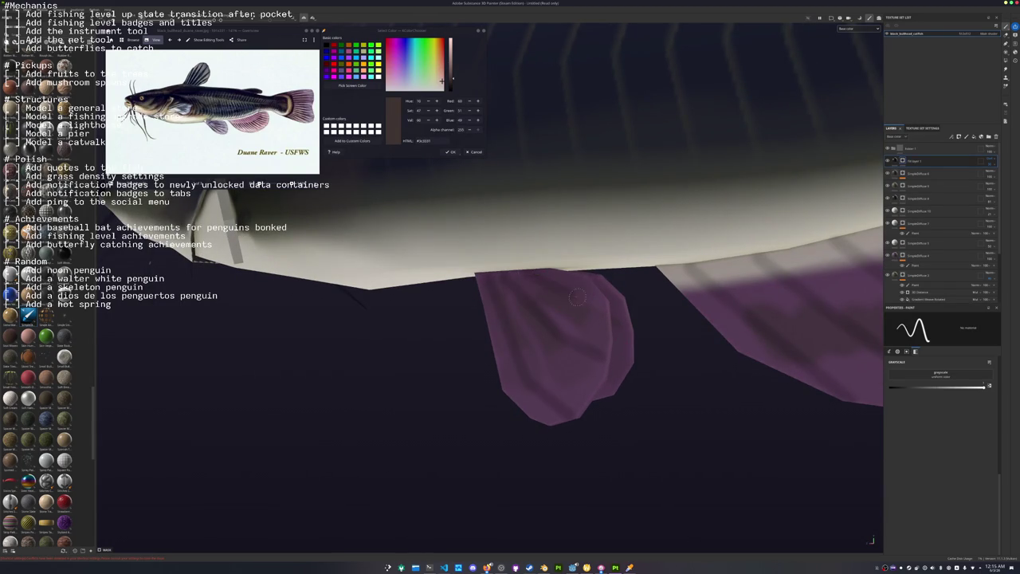
alt+drag(621, 399, 475, 290)
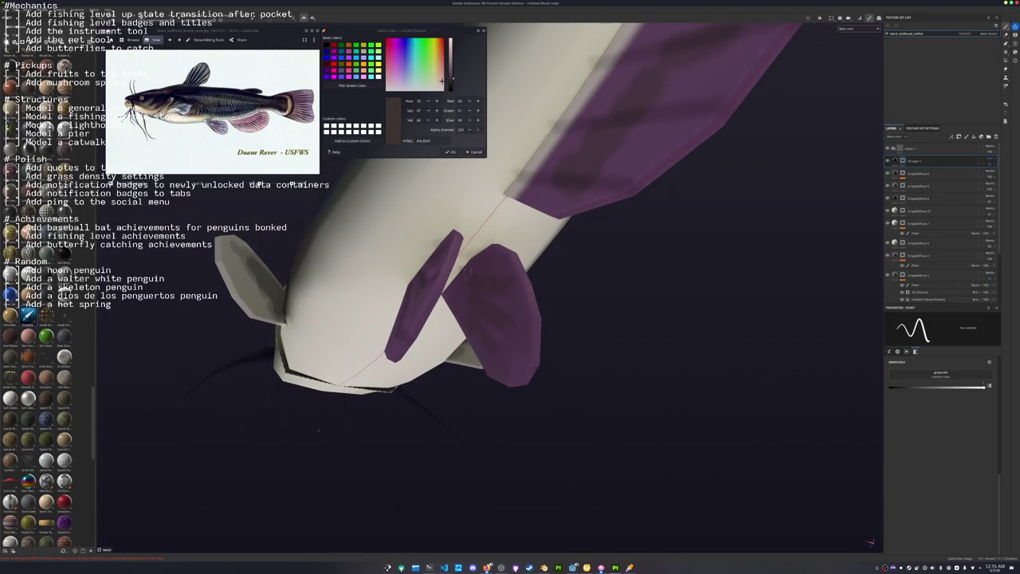
drag(453, 285, 457, 306)
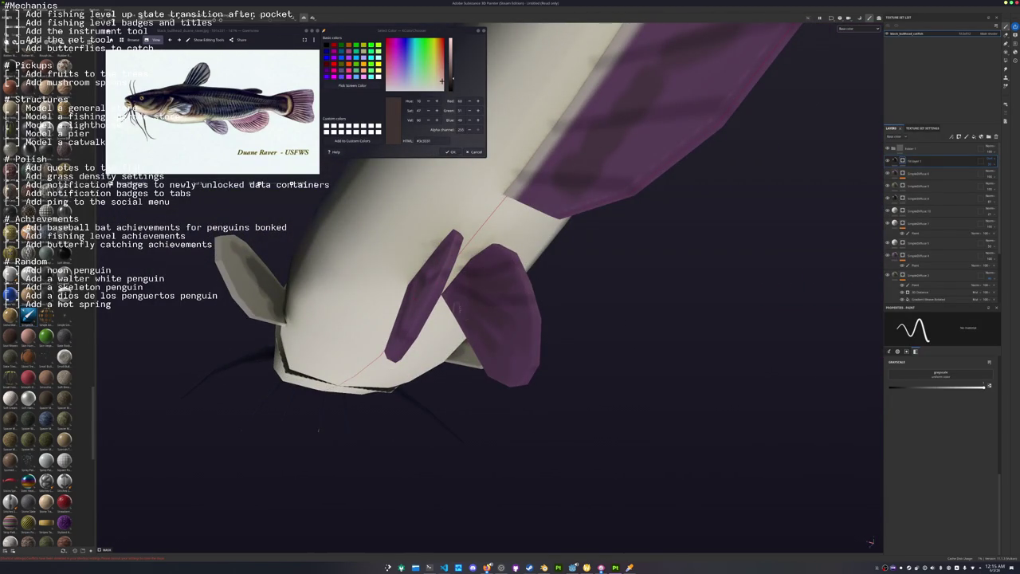
Paint dark streaks across the pale pectoral fin and along its upper and lower edges.
mouse_move(538, 363)
alt+mouse_down()
mouse_move(590, 358)
mouse_move(518, 319)
alt+mouse_up()
scroll(477, 293, up, 5)
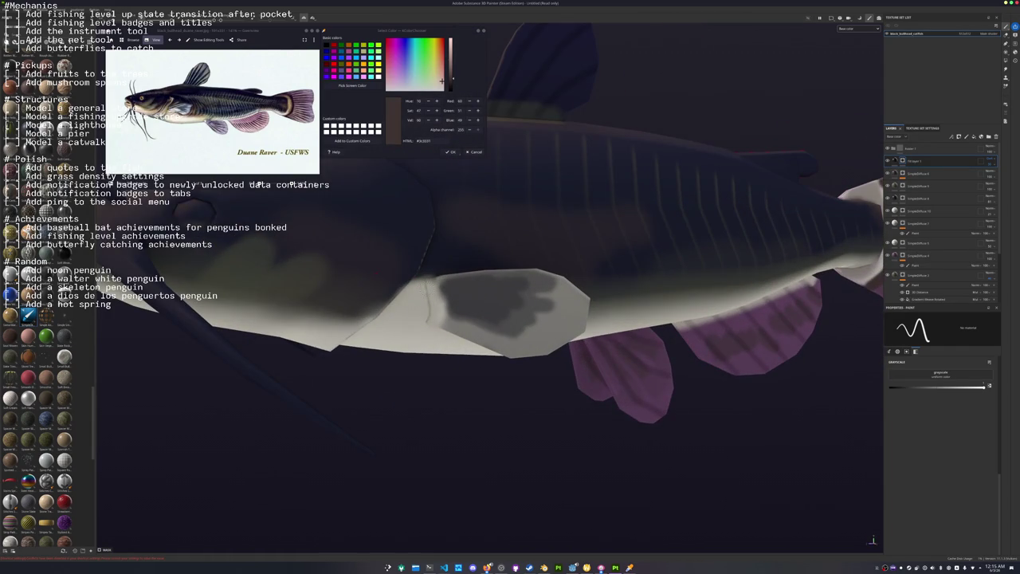
drag(427, 288, 567, 291)
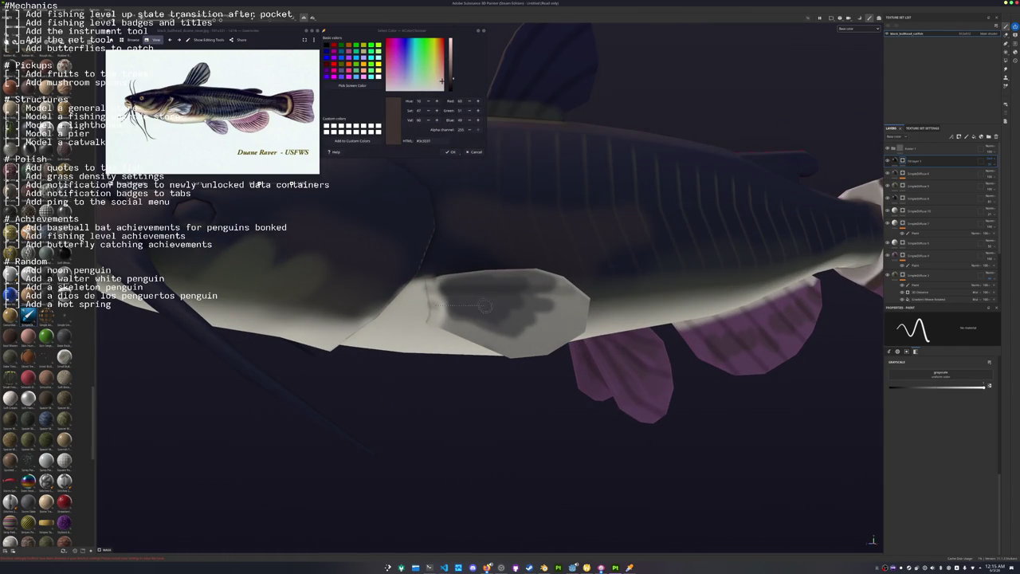
drag(484, 305, 606, 309)
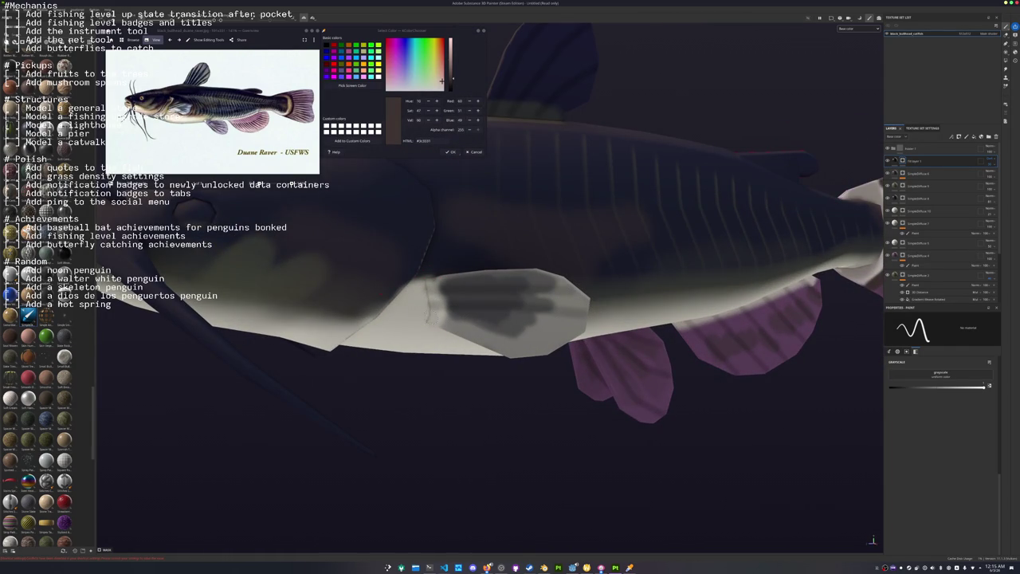
mouse_move(437, 325)
mouse_down()
mouse_move(549, 341)
mouse_move(372, 313)
mouse_up()
Dab dark mottling on the fin, then darken its seams on the GrayscaleDiffuse 6 layer.
mouse_move(430, 292)
mouse_down()
mouse_move(476, 288)
mouse_move(466, 299)
mouse_move(507, 339)
mouse_move(406, 342)
mouse_move(427, 402)
mouse_up()
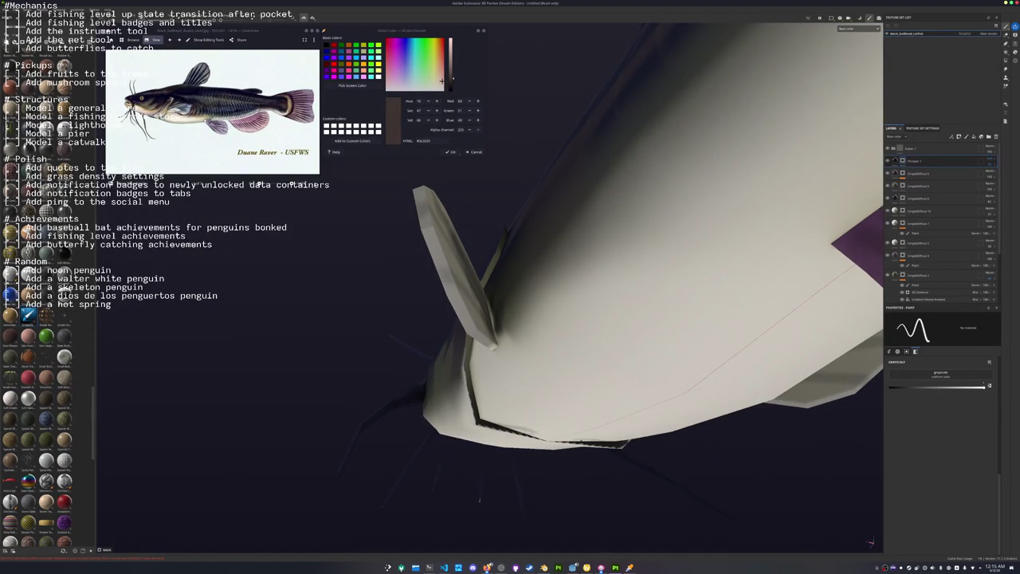
alt+drag(518, 429, 536, 423)
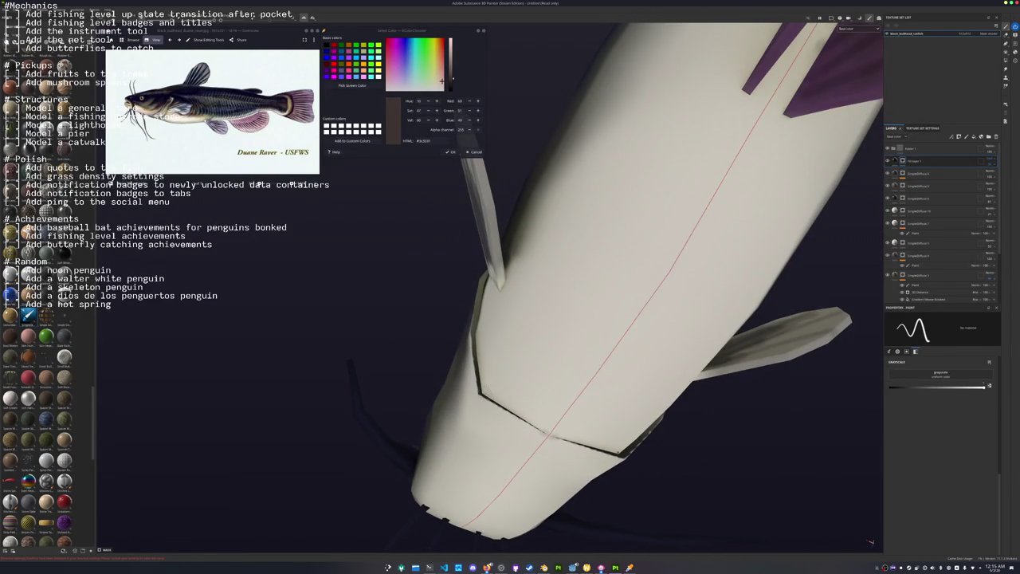
alt+drag(659, 415, 606, 414)
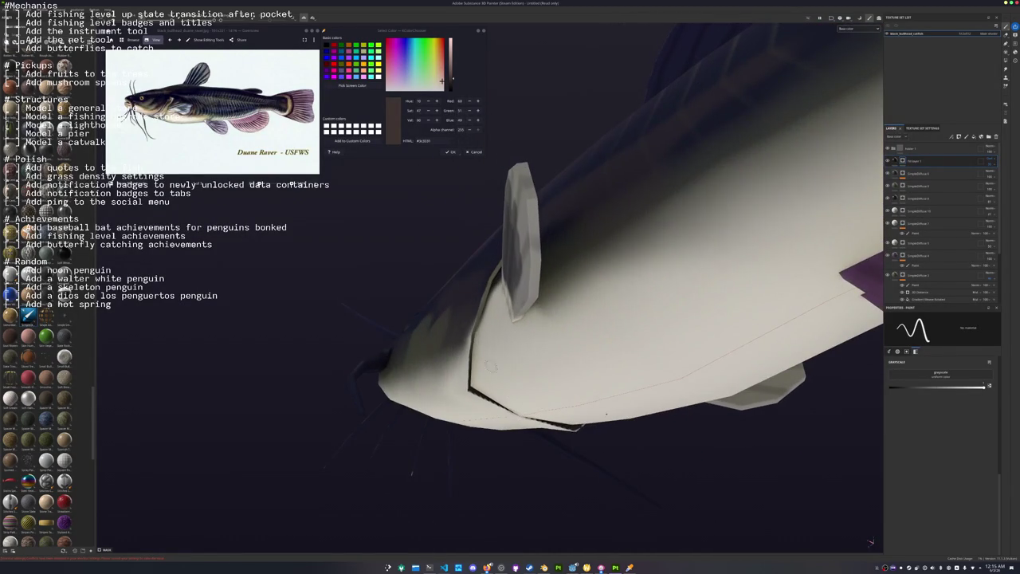
mouse_move(411, 471)
alt+mouse_down()
mouse_move(464, 417)
mouse_move(430, 405)
alt+mouse_up()
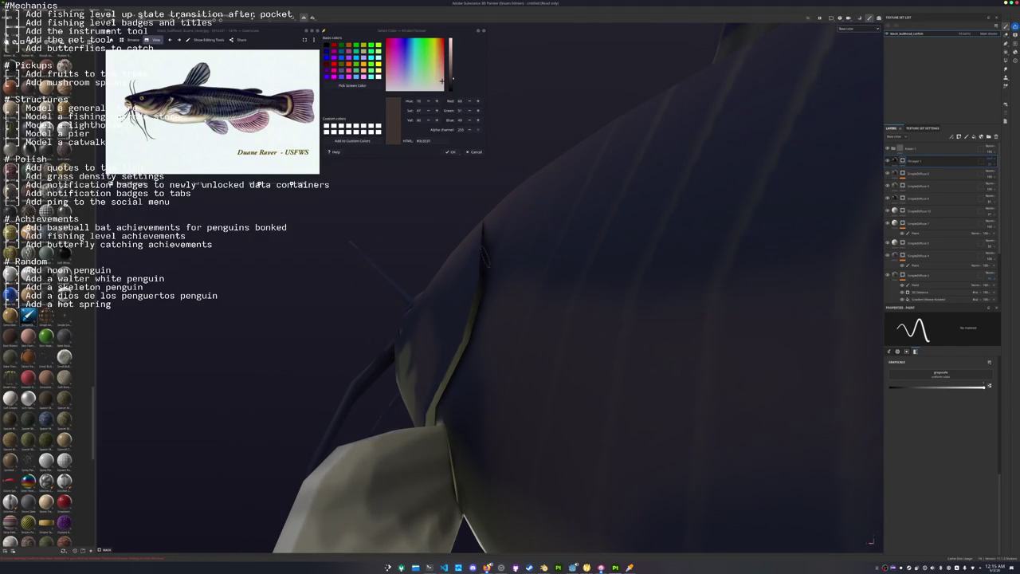
click(923, 197)
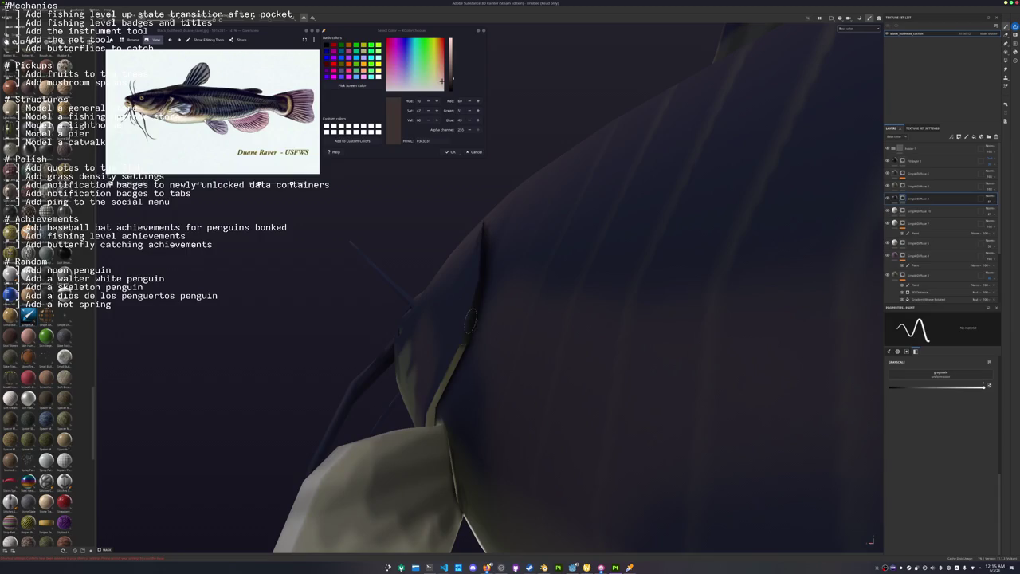
drag(458, 359, 445, 378)
alt+drag(428, 415, 487, 277)
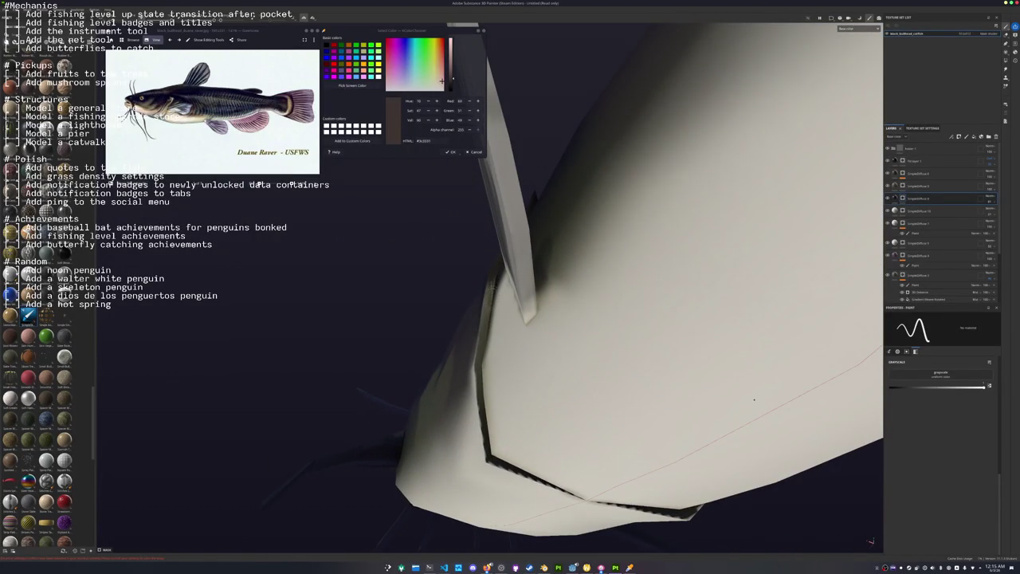
mouse_move(491, 281)
mouse_down()
mouse_move(478, 364)
mouse_move(489, 466)
mouse_up()
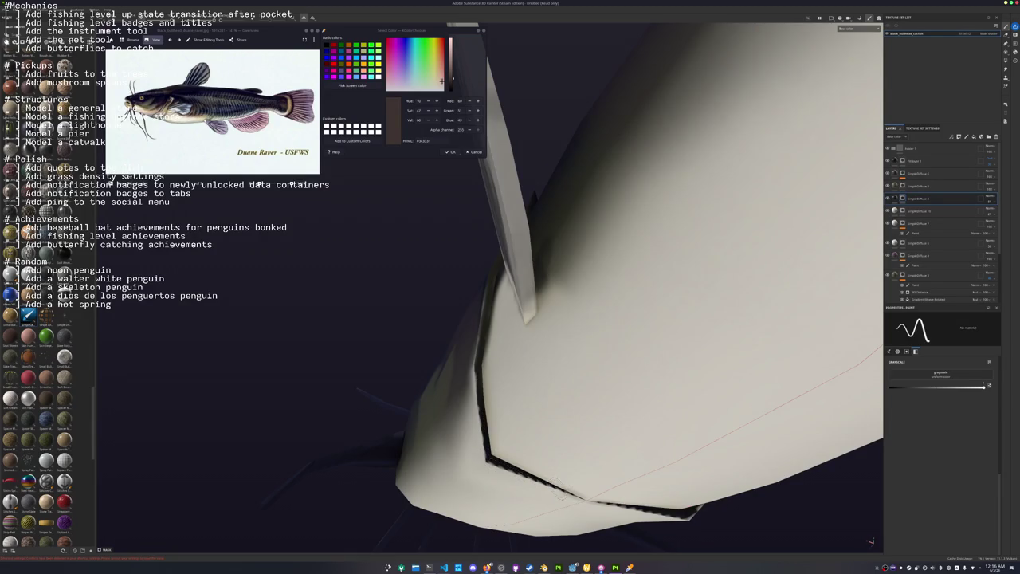
mouse_move(560, 482)
alt+mouse_down()
mouse_move(364, 371)
mouse_move(590, 374)
mouse_move(635, 304)
alt+mouse_up()
On the top fill layer, paint a dark diagonal shading stroke across the head.
click(909, 160)
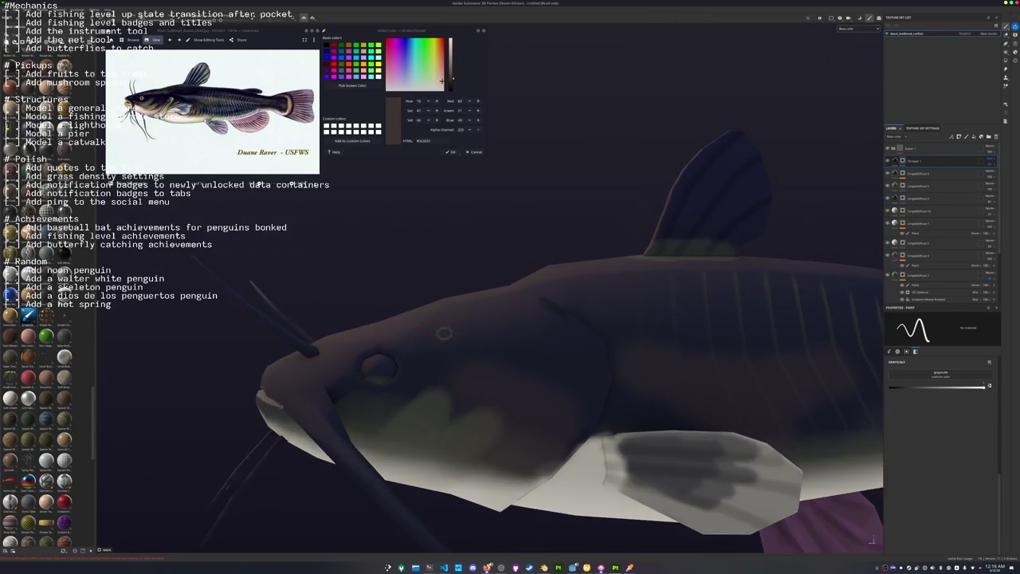
mouse_move(558, 359)
alt+mouse_down()
mouse_move(500, 409)
mouse_move(436, 440)
mouse_move(429, 420)
mouse_move(416, 451)
alt+mouse_up()
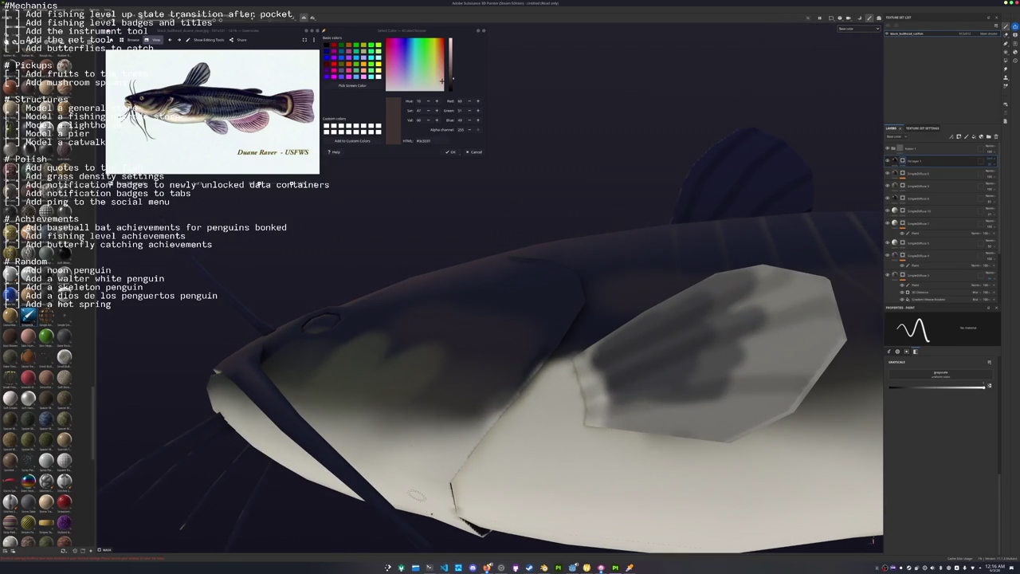
drag(414, 496, 490, 387)
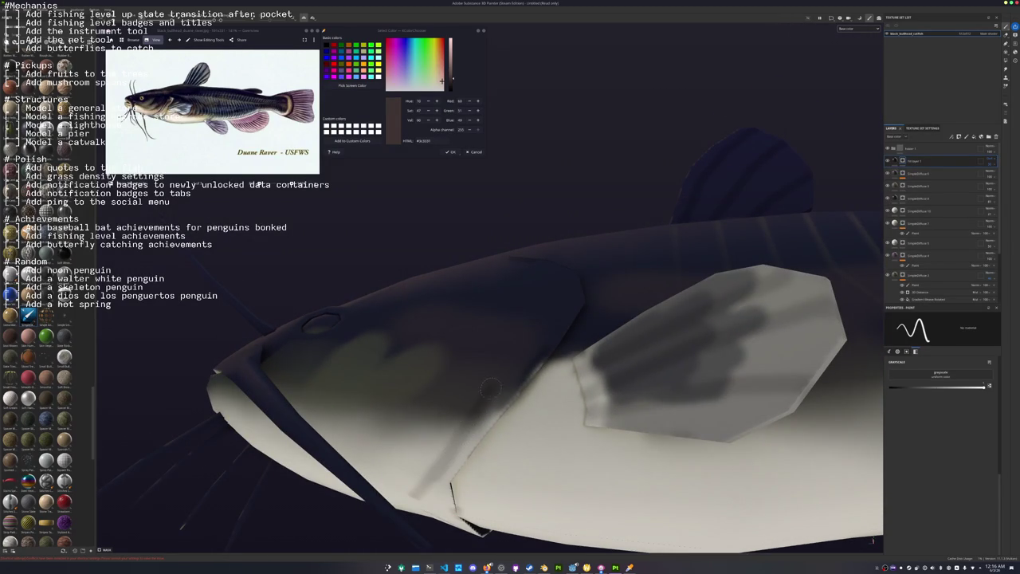
alt+drag(508, 304, 513, 323)
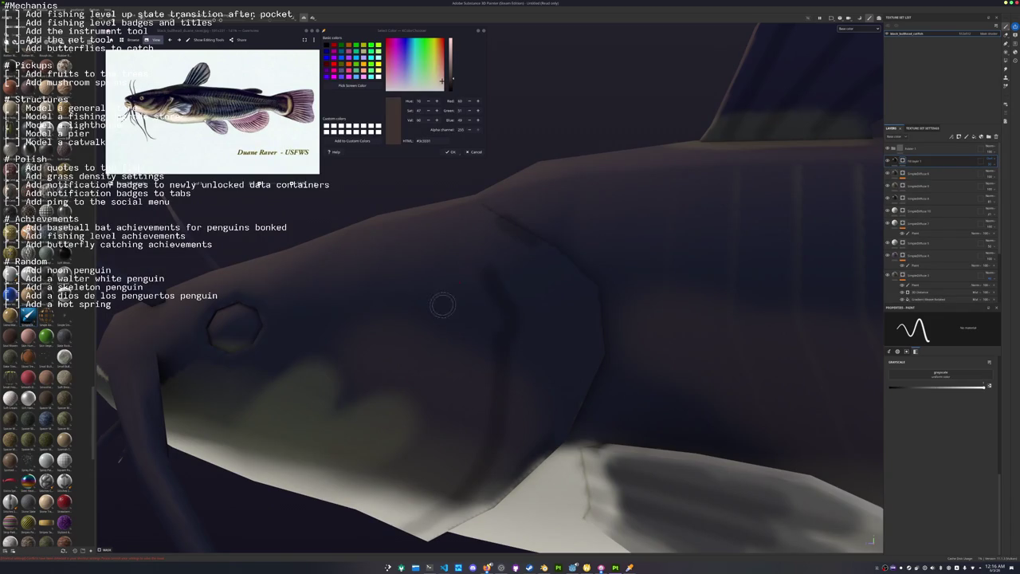
alt+drag(442, 305, 409, 389)
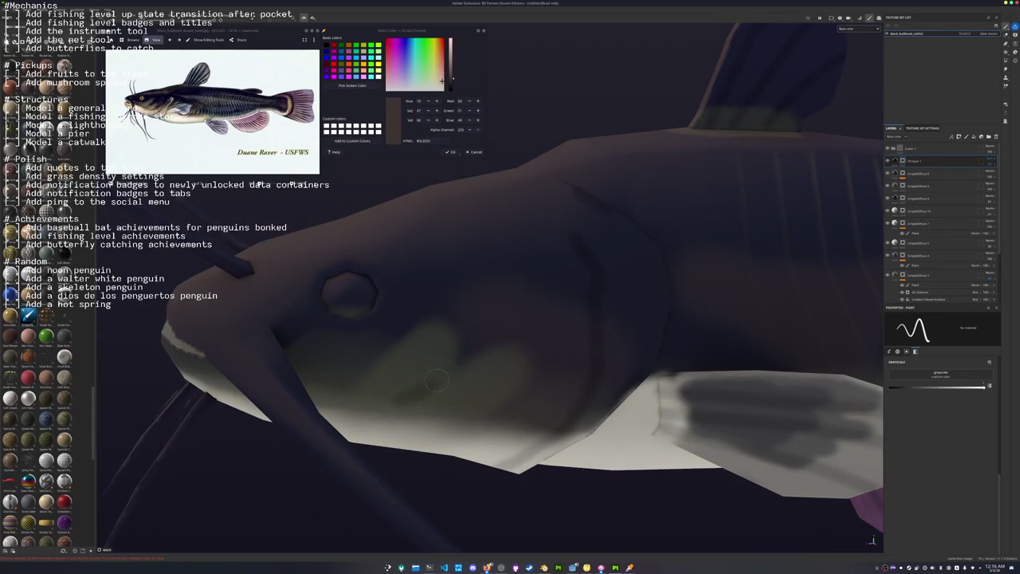
alt+drag(454, 365, 501, 346)
Lighten the lower edge of the eye socket with a pale stroke.
scroll(501, 347, up, 2)
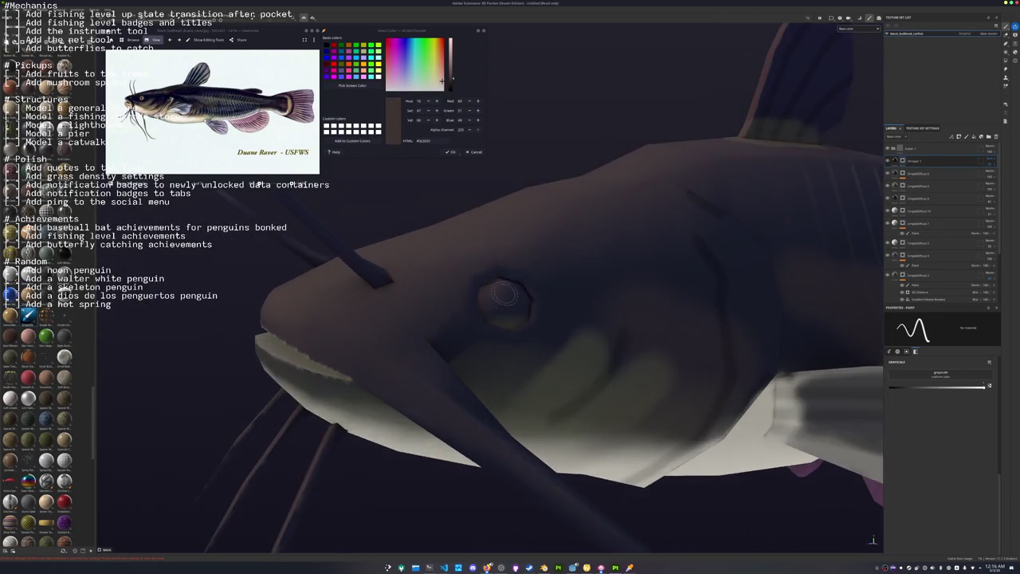
scroll(500, 354, up, 2)
scroll(498, 362, up, 1)
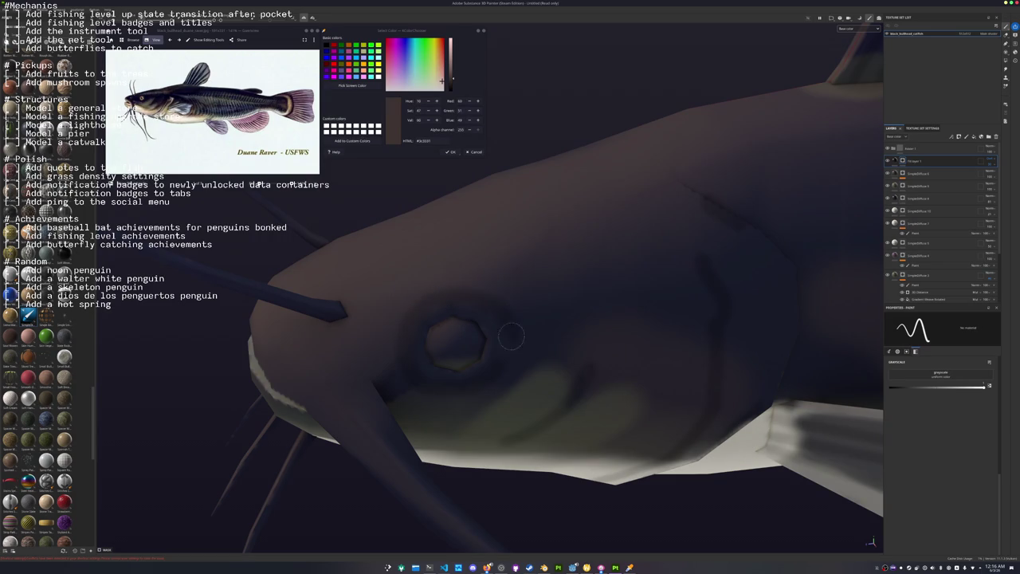
mouse_move(461, 368)
mouse_down()
mouse_move(482, 358)
mouse_move(416, 336)
mouse_move(406, 317)
mouse_move(351, 315)
mouse_up()
scroll(482, 336, down, 5)
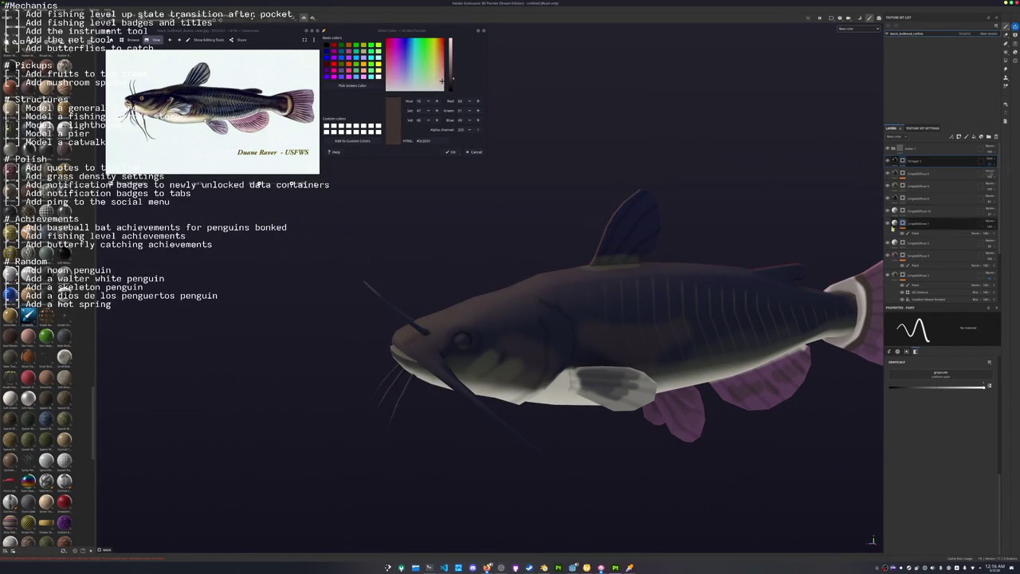
Add a Blur Slope filter to the top layer and adjust its Blending Mode and Intensity.
key(f)
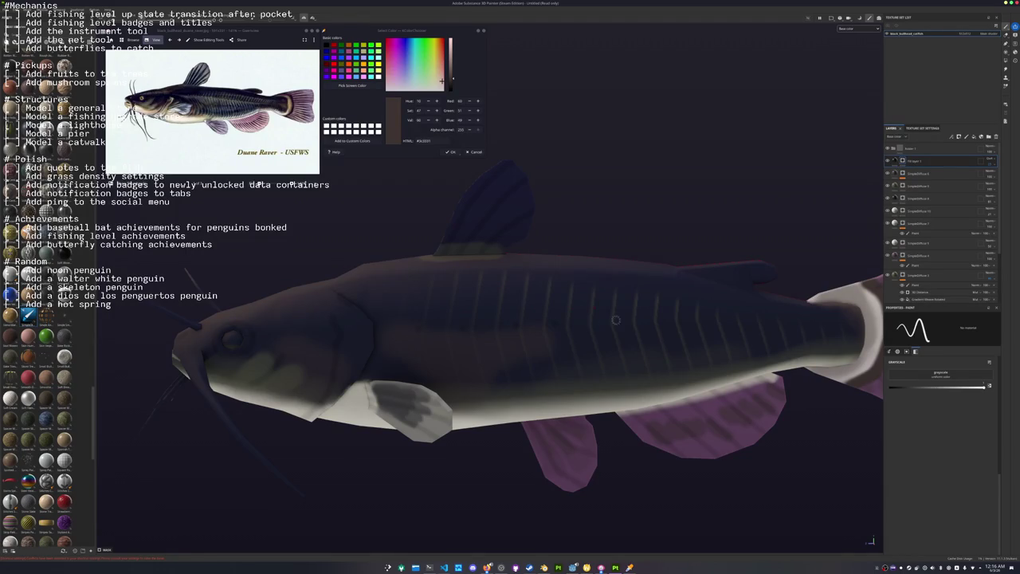
scroll(734, 326, down, 4)
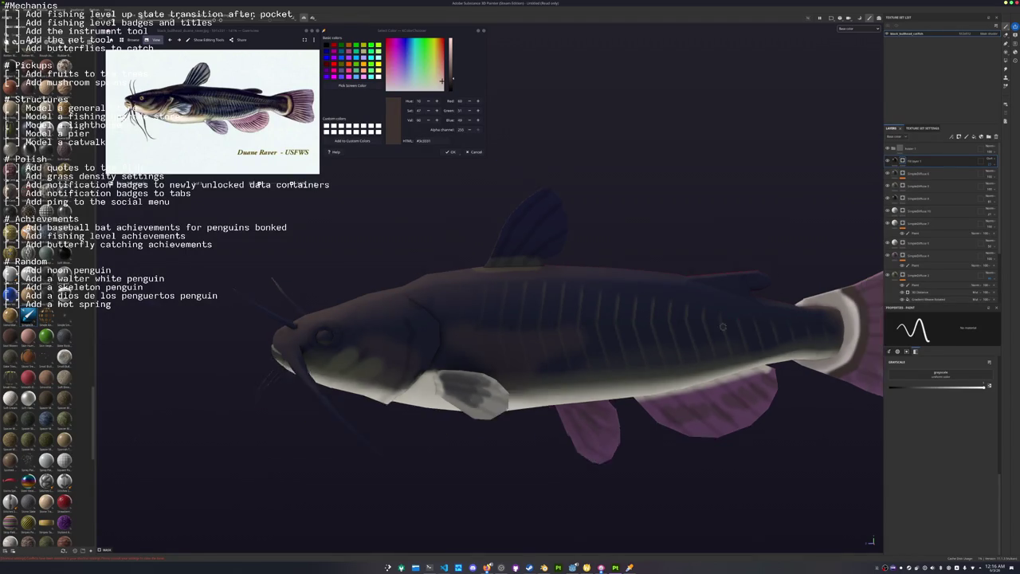
right_click(957, 148)
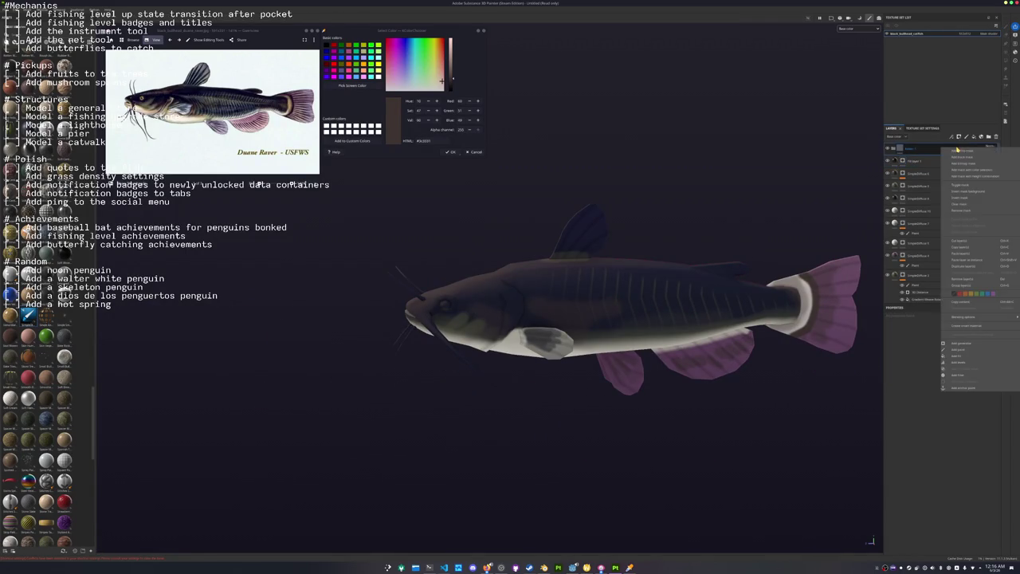
click(991, 148)
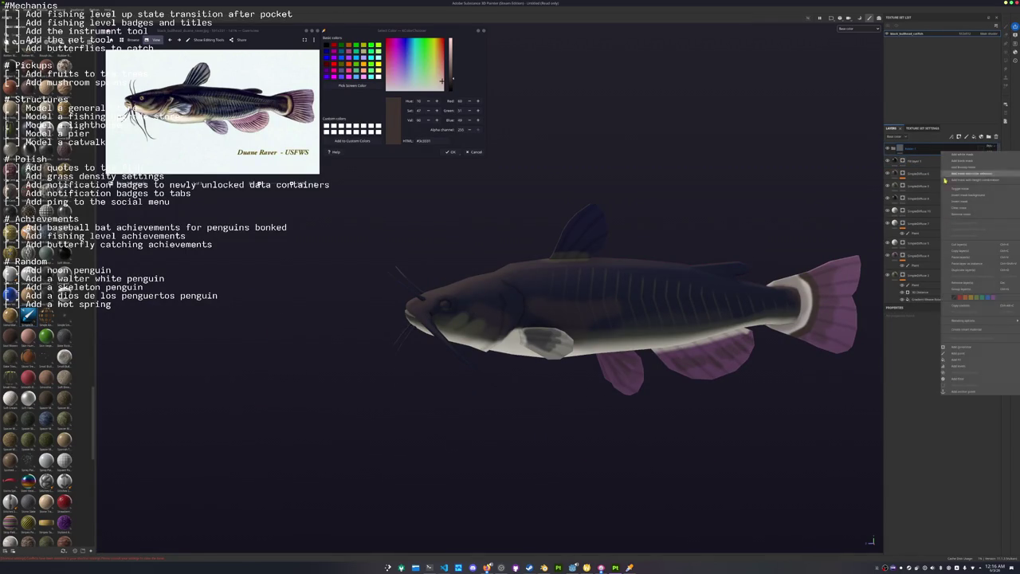
right_click(990, 151)
click(947, 378)
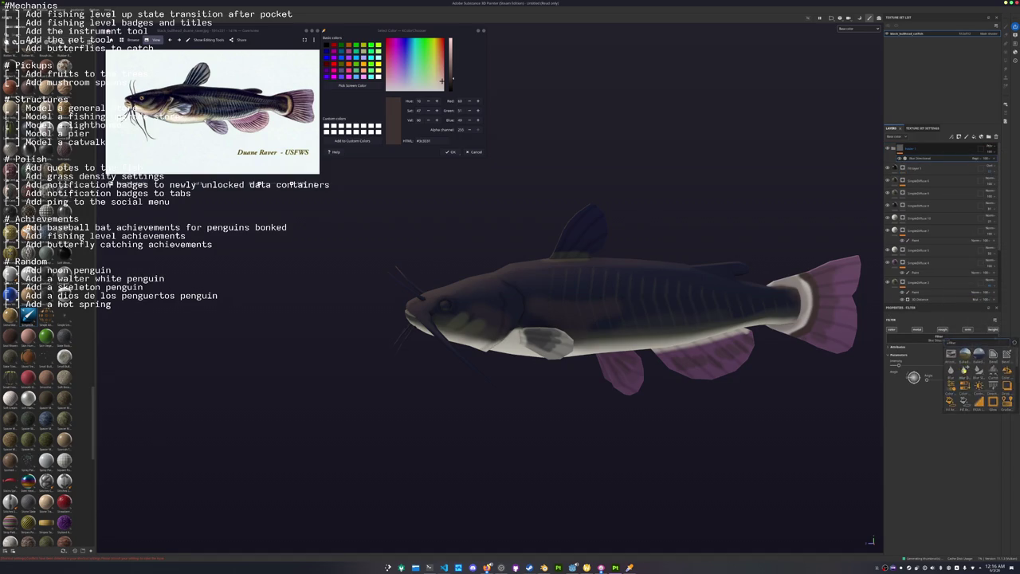
click(939, 337)
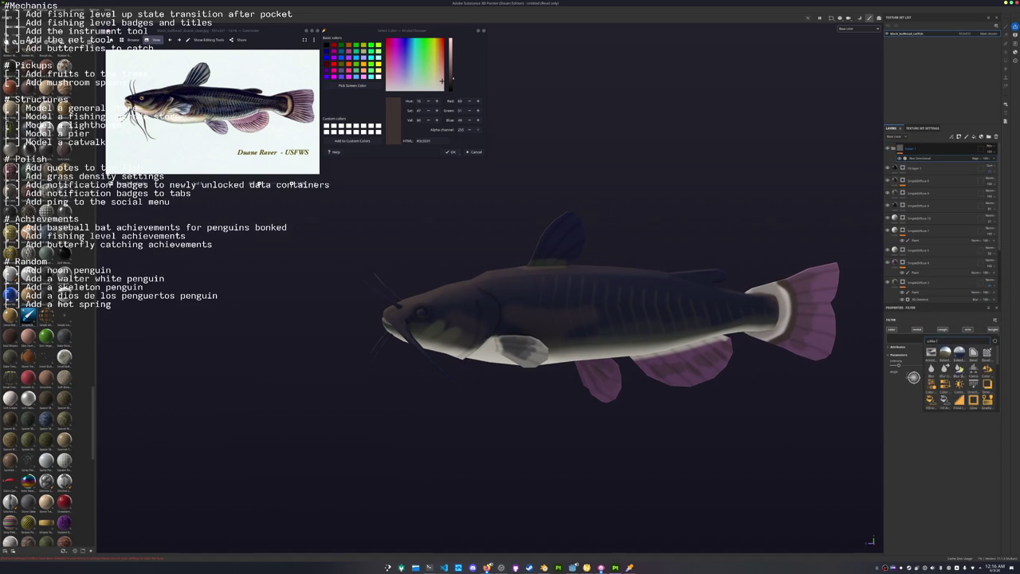
click(959, 368)
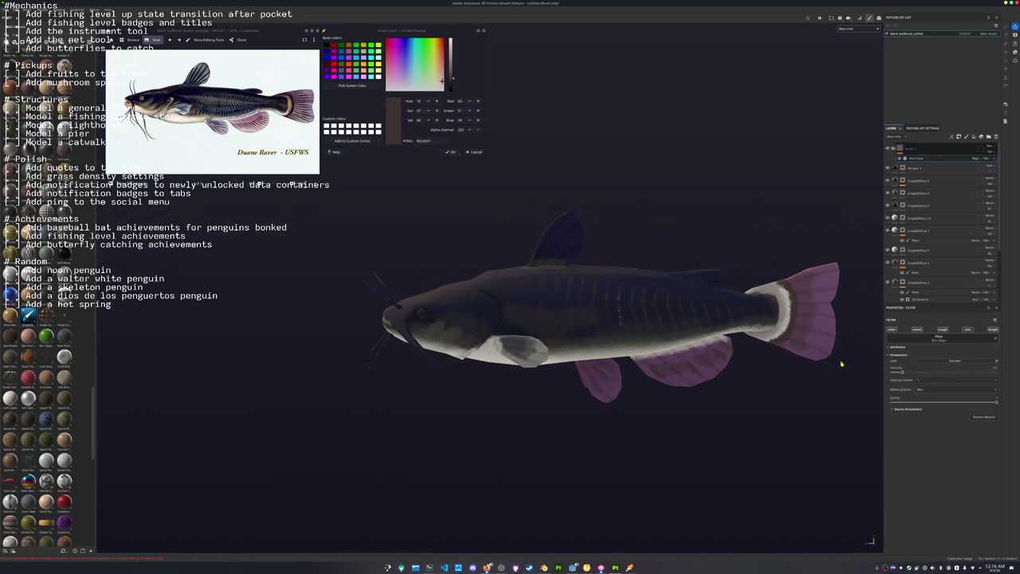
click(930, 391)
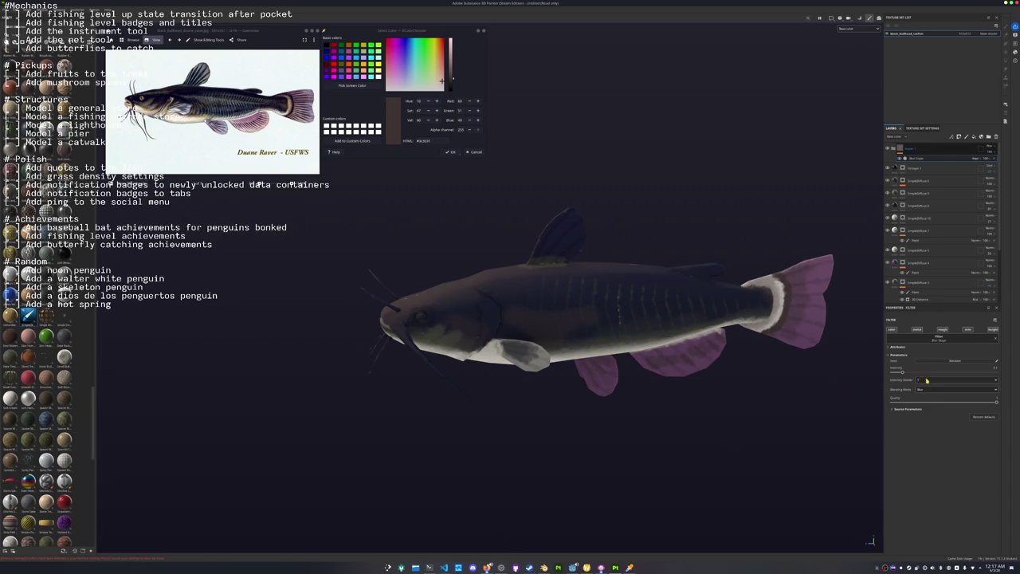
click(986, 367)
Add a black mask to the top layer so the blur can be painted in.
right_click(903, 149)
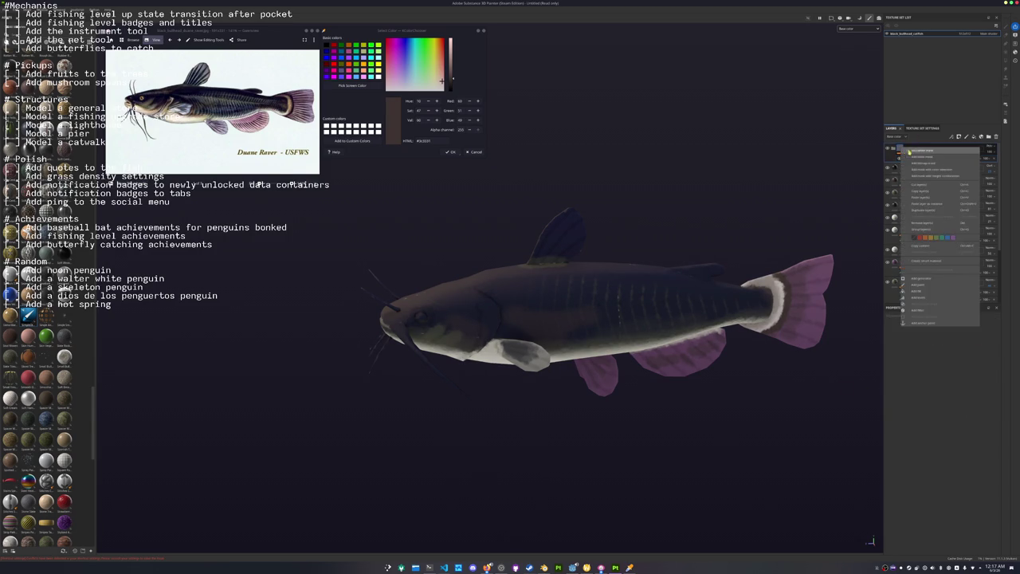
click(920, 157)
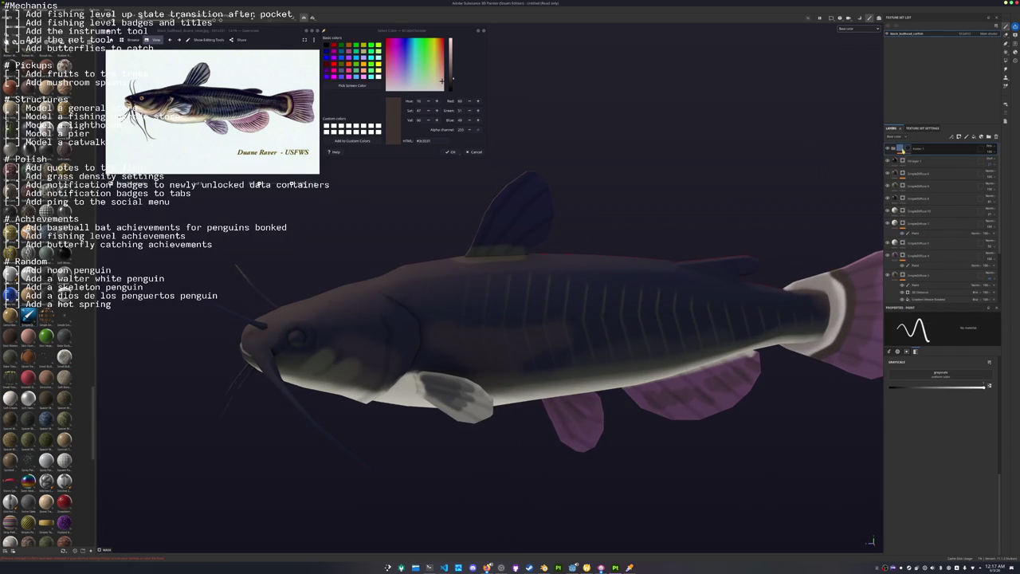
right_click(909, 149)
click(917, 156)
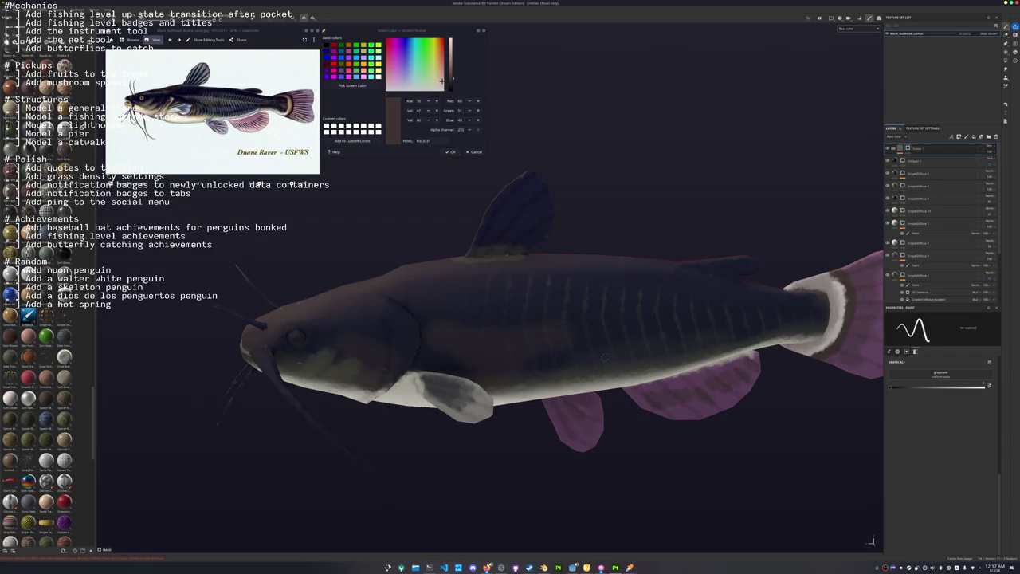
Orbit around the catfish to inspect it from above, the front and the side.
alt+drag(521, 334, 459, 368)
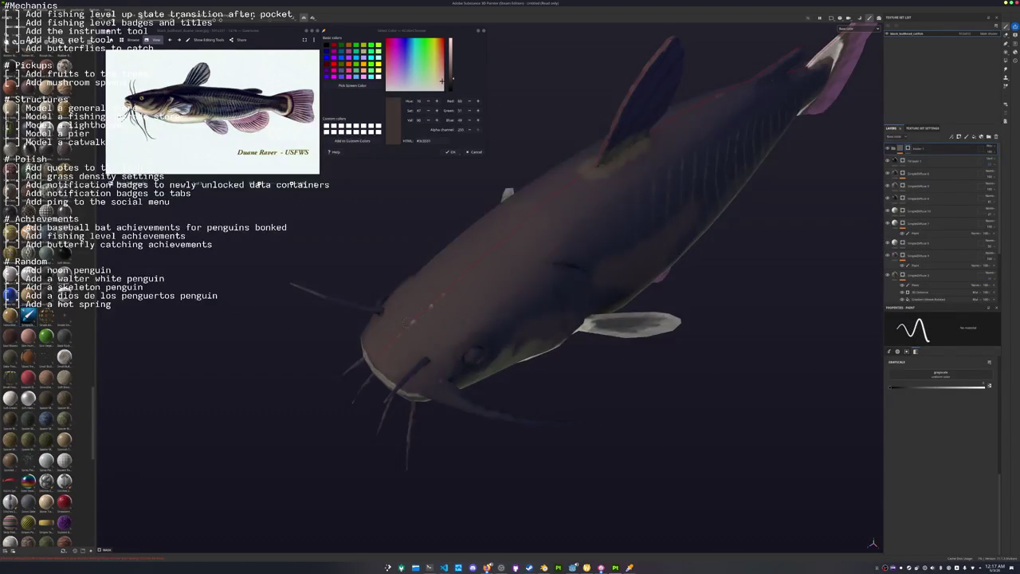
alt+drag(400, 334, 442, 374)
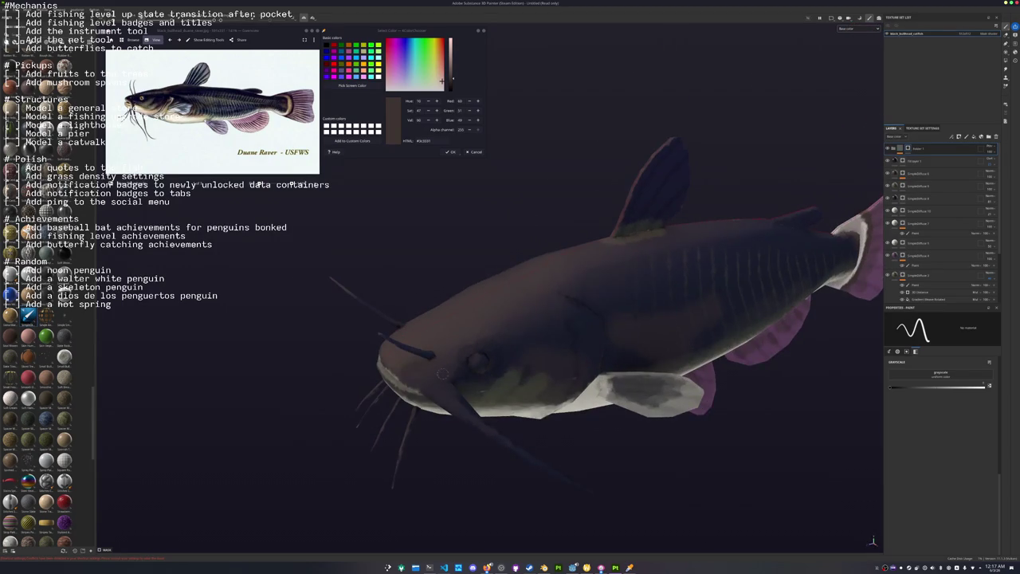
scroll(387, 346, up, 3)
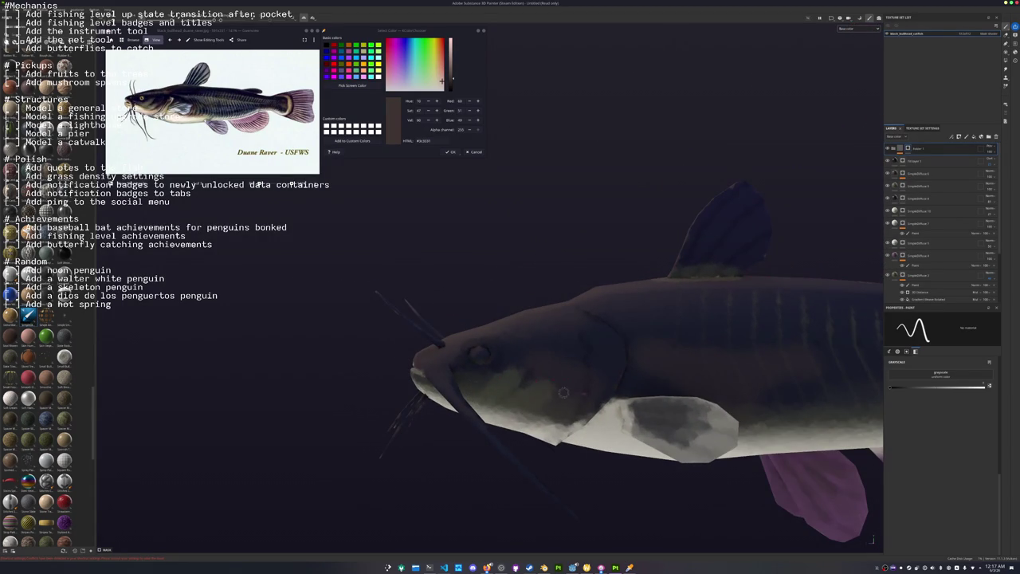
mouse_move(383, 375)
alt+mouse_down()
mouse_move(454, 377)
mouse_move(385, 374)
mouse_move(464, 289)
mouse_move(494, 278)
mouse_move(540, 291)
mouse_move(557, 270)
mouse_move(746, 252)
alt+mouse_up()
scroll(385, 373, up, 3)
scroll(494, 279, down, 3)
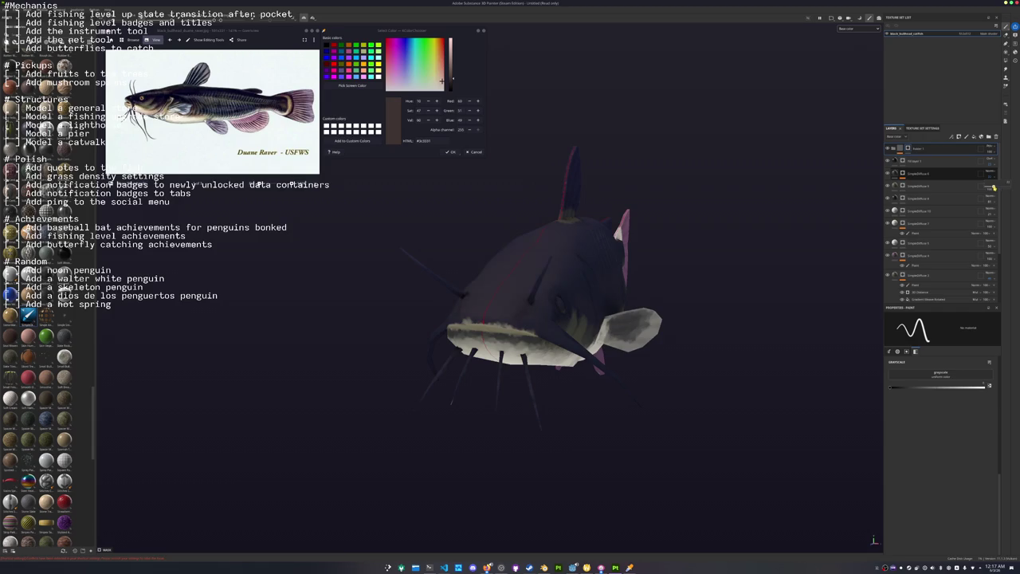
mouse_move(653, 286)
alt+mouse_down()
mouse_move(538, 291)
mouse_move(641, 236)
alt+mouse_up()
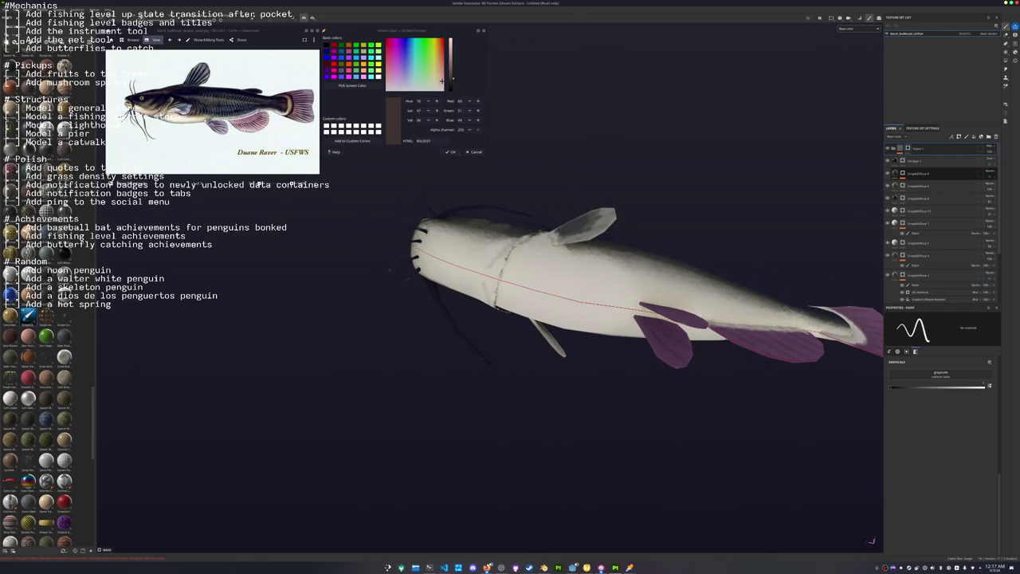
scroll(676, 320, up, 3)
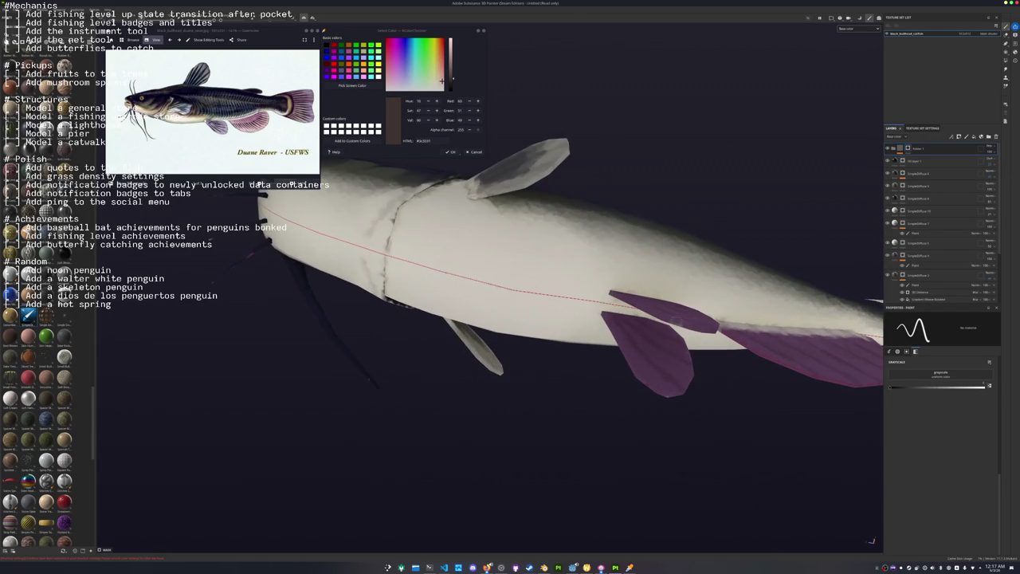
alt+drag(645, 329, 415, 392)
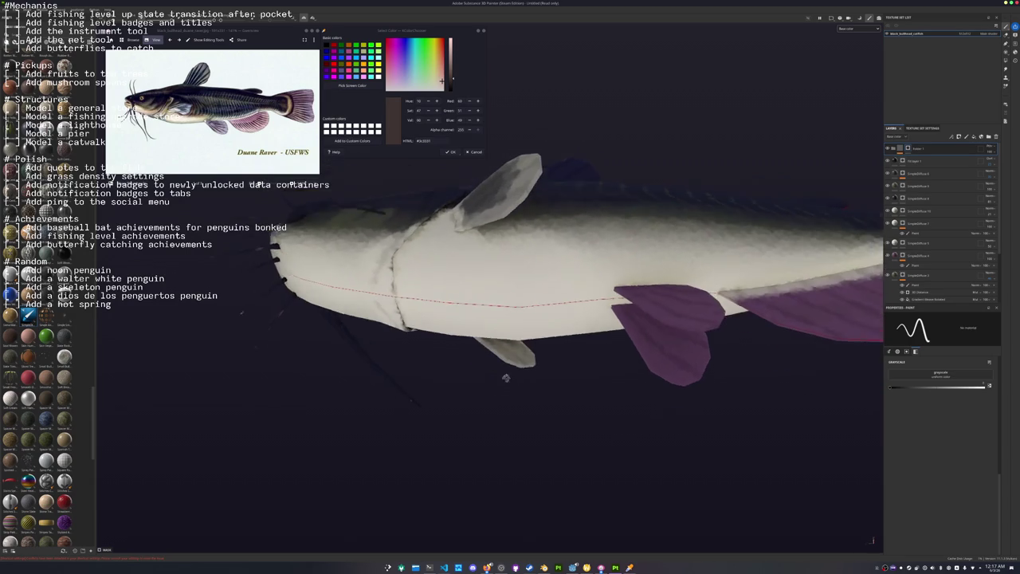
alt+drag(348, 357, 488, 318)
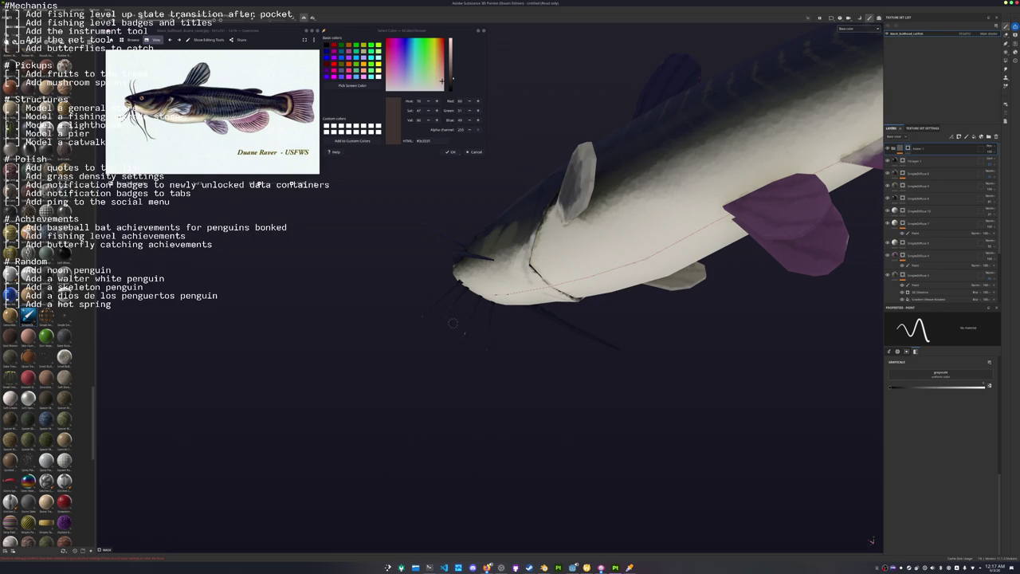
mouse_move(432, 362)
alt+mouse_down()
mouse_move(337, 406)
mouse_move(469, 366)
mouse_move(492, 271)
mouse_move(702, 289)
mouse_move(625, 364)
alt+mouse_up()
alt+right_drag(625, 363, 699, 306)
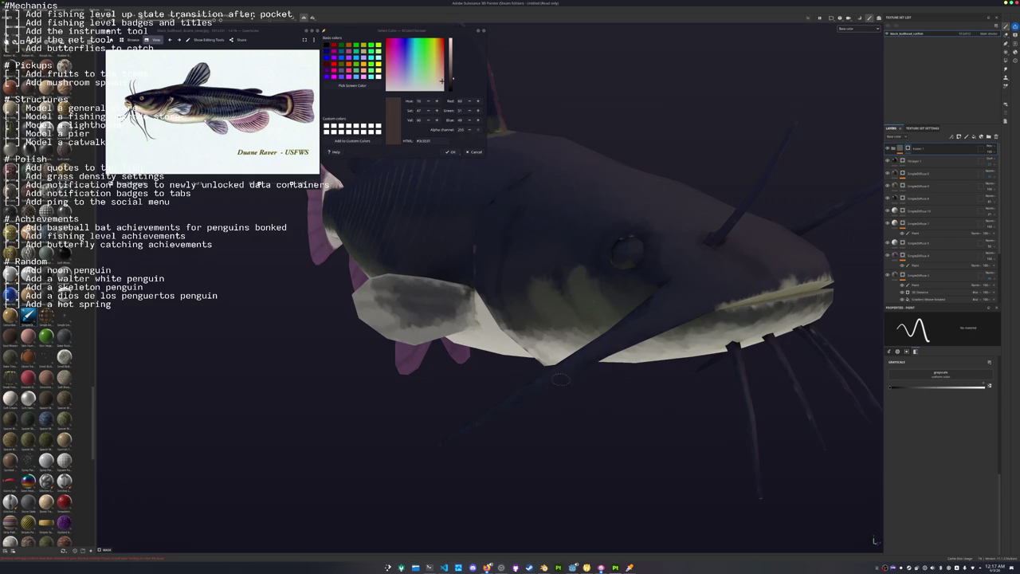
alt+drag(431, 466, 554, 434)
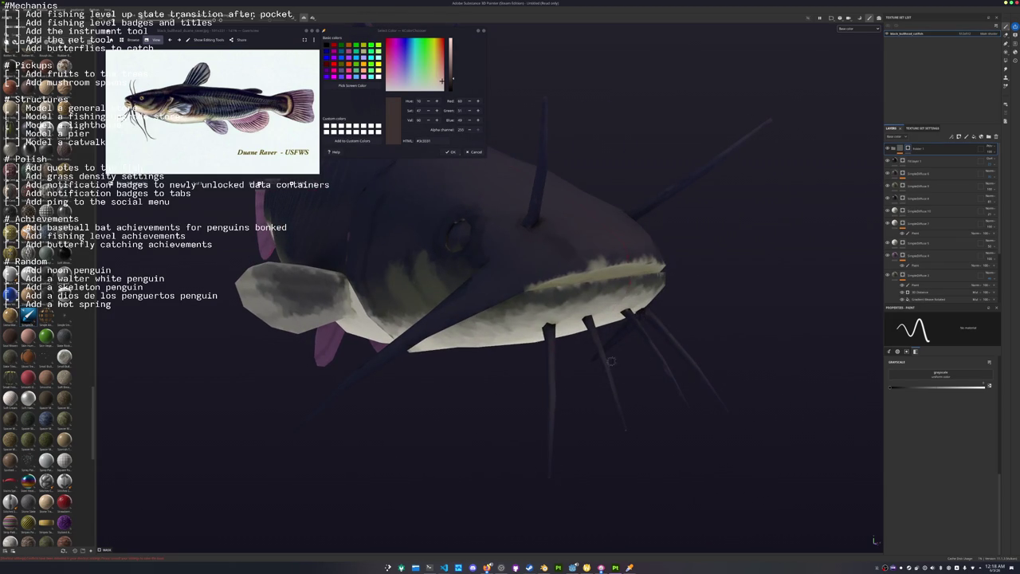
mouse_move(611, 361)
alt+mouse_down()
mouse_move(510, 319)
mouse_move(512, 307)
alt+mouse_up()
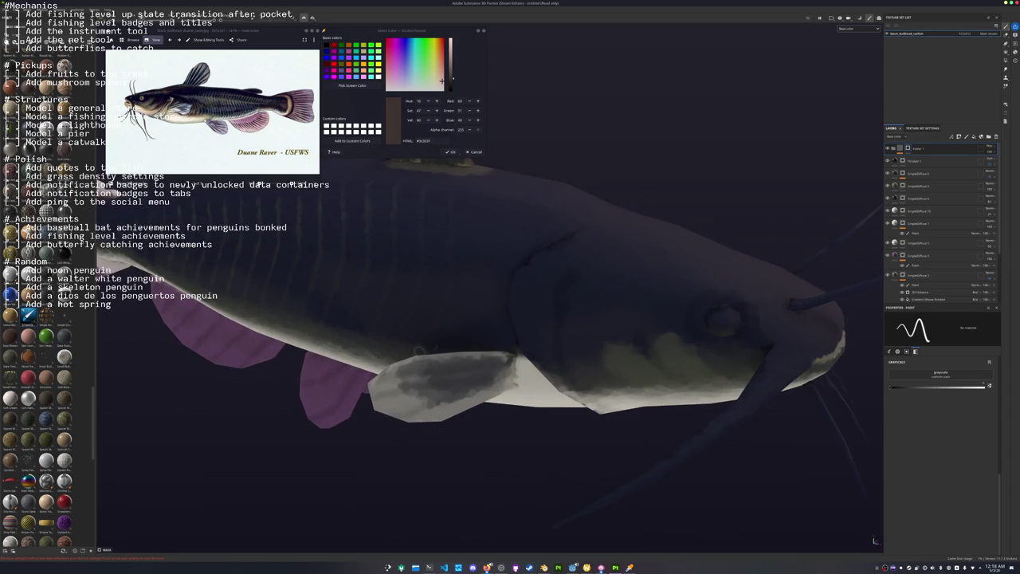
mouse_move(418, 350)
alt+mouse_down()
mouse_move(452, 277)
mouse_move(489, 295)
mouse_move(491, 361)
alt+mouse_up()
mouse_move(504, 321)
alt+mouse_down()
mouse_move(491, 401)
mouse_move(622, 355)
mouse_move(539, 371)
alt+mouse_up()
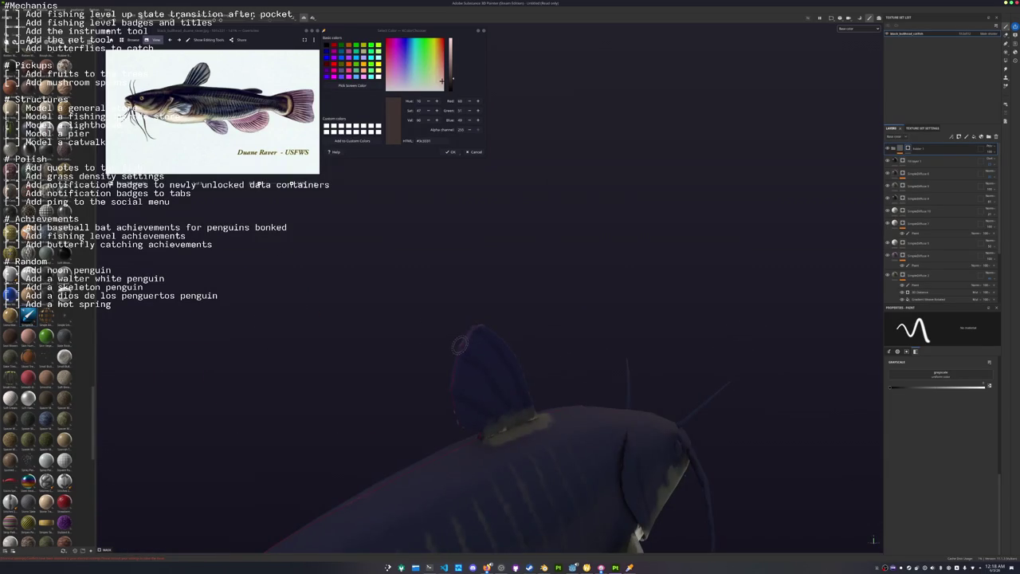
mouse_move(418, 389)
alt+mouse_down()
mouse_move(526, 449)
mouse_move(507, 446)
mouse_move(500, 381)
mouse_move(544, 383)
alt+mouse_up()
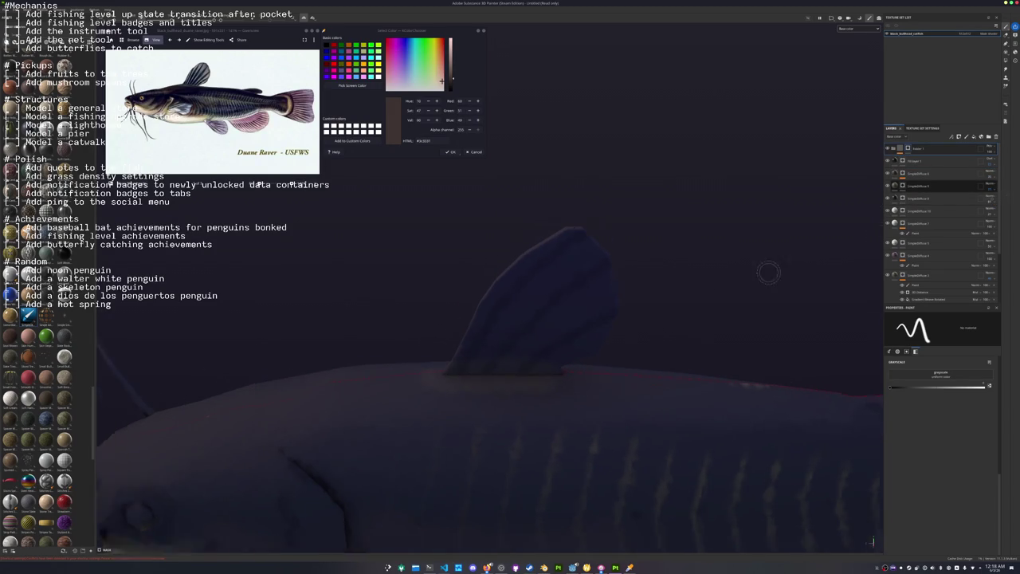
mouse_move(768, 271)
alt+mouse_down()
mouse_move(710, 337)
mouse_move(550, 397)
mouse_move(446, 358)
mouse_move(553, 292)
mouse_move(446, 412)
mouse_move(501, 420)
mouse_move(514, 439)
alt+mouse_up()
scroll(550, 397, up, 2)
scroll(586, 291, down, 3)
scroll(517, 442, up, 2)
scroll(518, 445, up, 2)
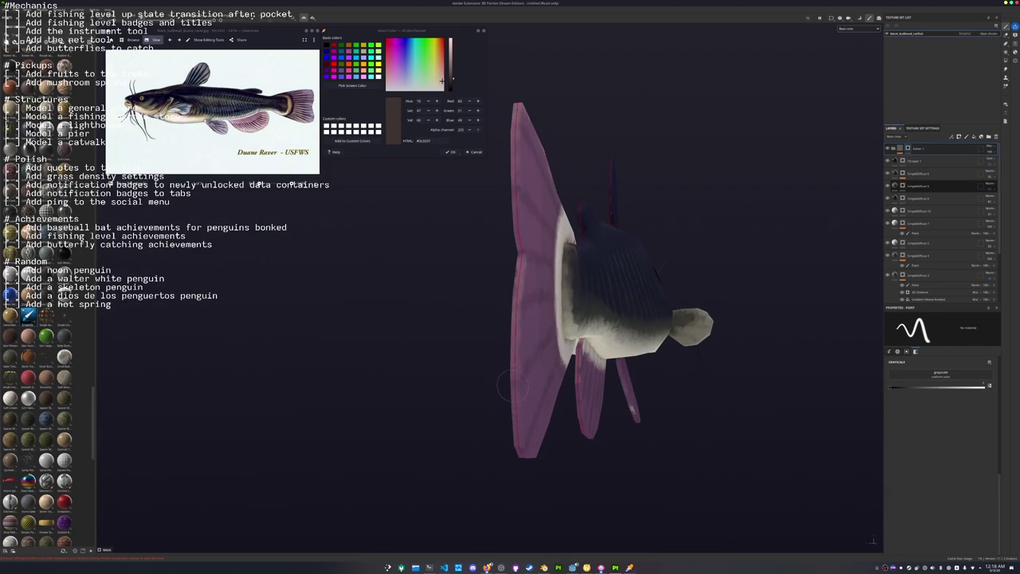
alt+drag(510, 91, 645, 210)
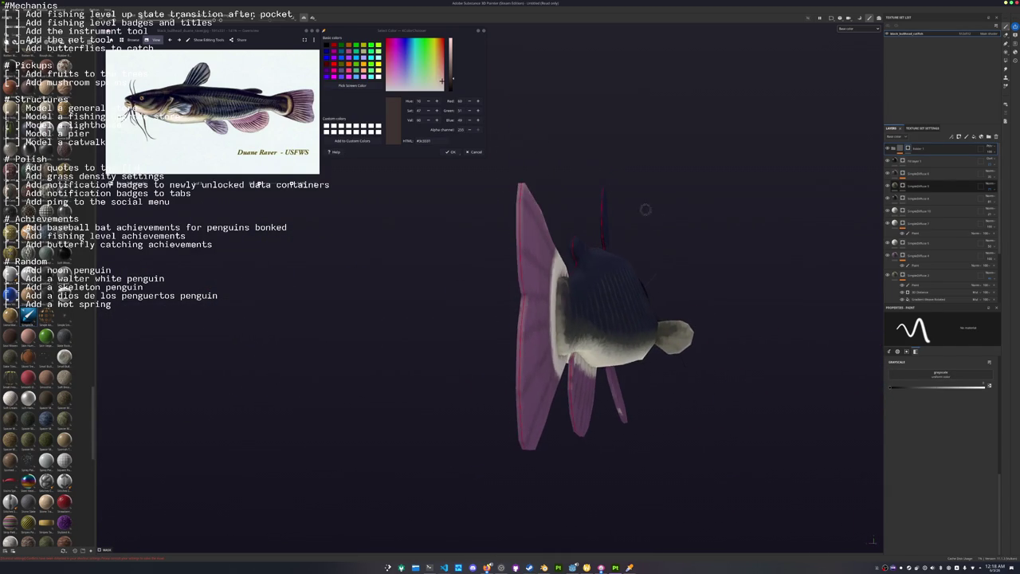
scroll(689, 269, up, 3)
mouse_move(688, 269)
alt+mouse_down()
mouse_move(637, 303)
mouse_move(672, 328)
alt+mouse_up()
scroll(671, 329, up, 2)
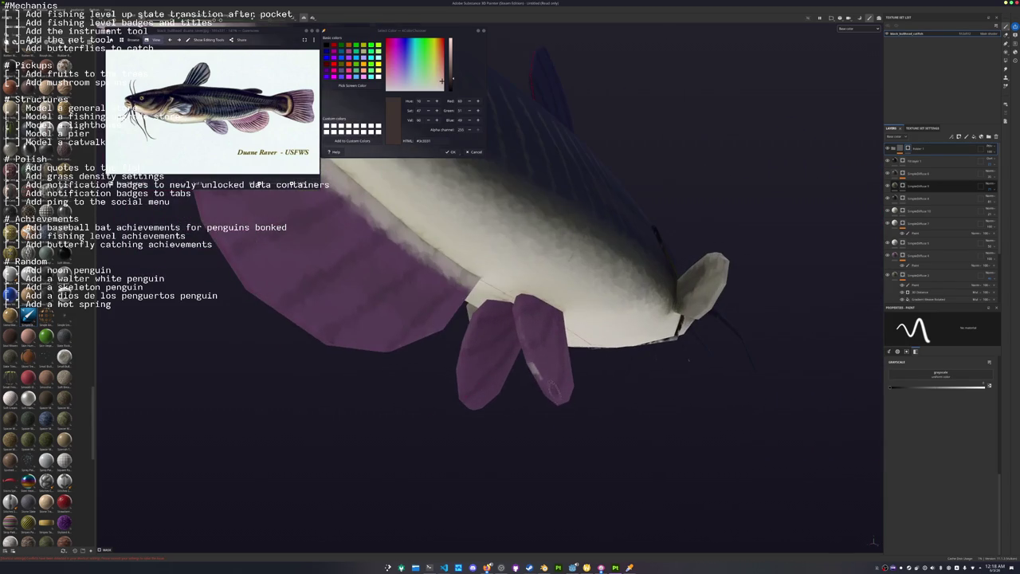
scroll(519, 319, down, 3)
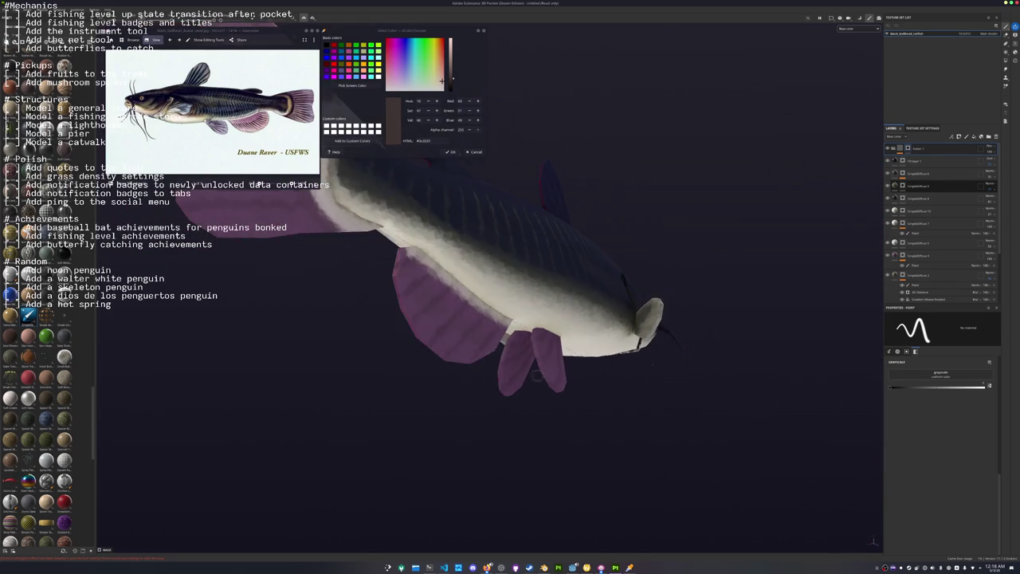
mouse_move(519, 319)
alt+mouse_down()
mouse_move(471, 401)
mouse_move(369, 344)
mouse_move(513, 290)
mouse_move(741, 269)
alt+mouse_up()
scroll(390, 362, up, 2)
scroll(369, 344, up, 1)
scroll(369, 344, down, 1)
scroll(369, 344, down, 2)
scroll(513, 290, up, 1)
scroll(518, 284, up, 1)
click(906, 187)
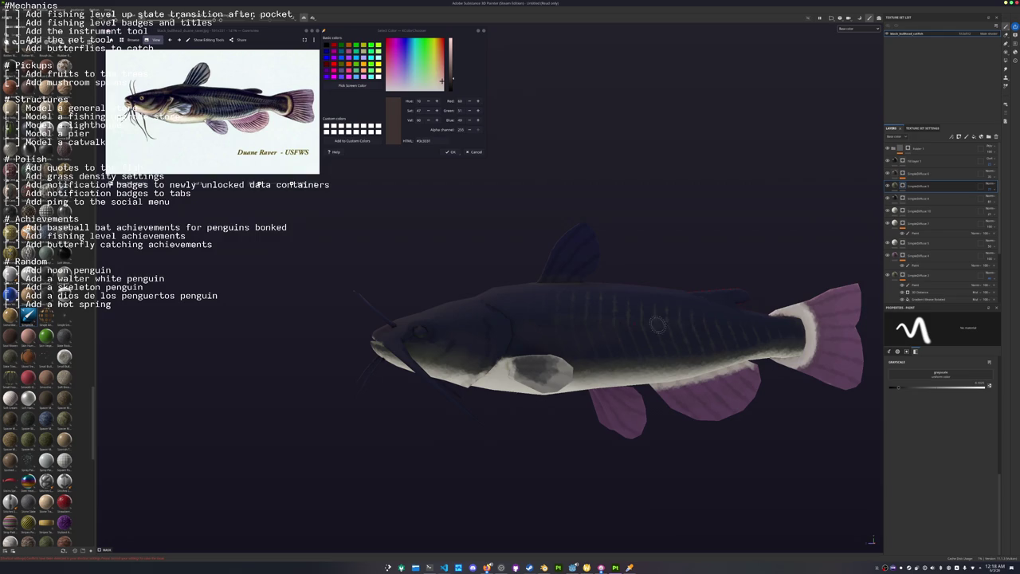
scroll(717, 319, up, 2)
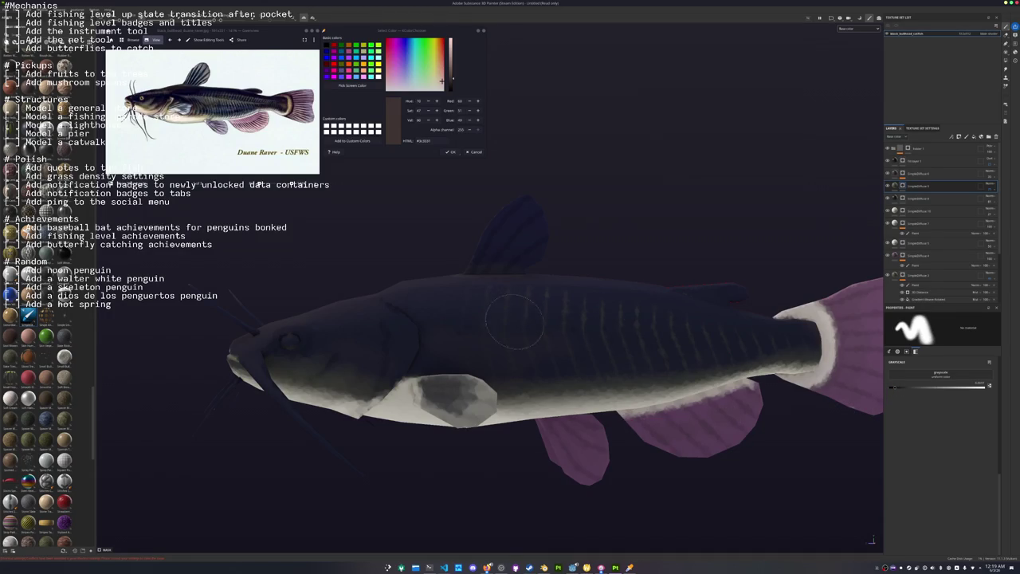
alt+drag(665, 342, 564, 380)
scroll(563, 380, up, 2)
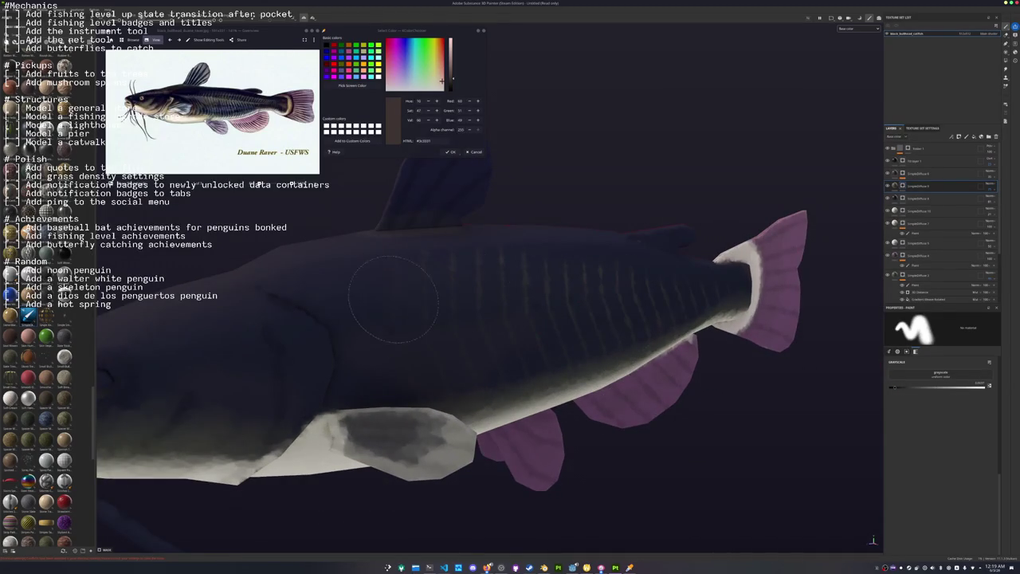
scroll(484, 308, down, 3)
mouse_move(485, 308)
alt+mouse_down()
mouse_move(599, 309)
mouse_move(539, 370)
alt+mouse_up()
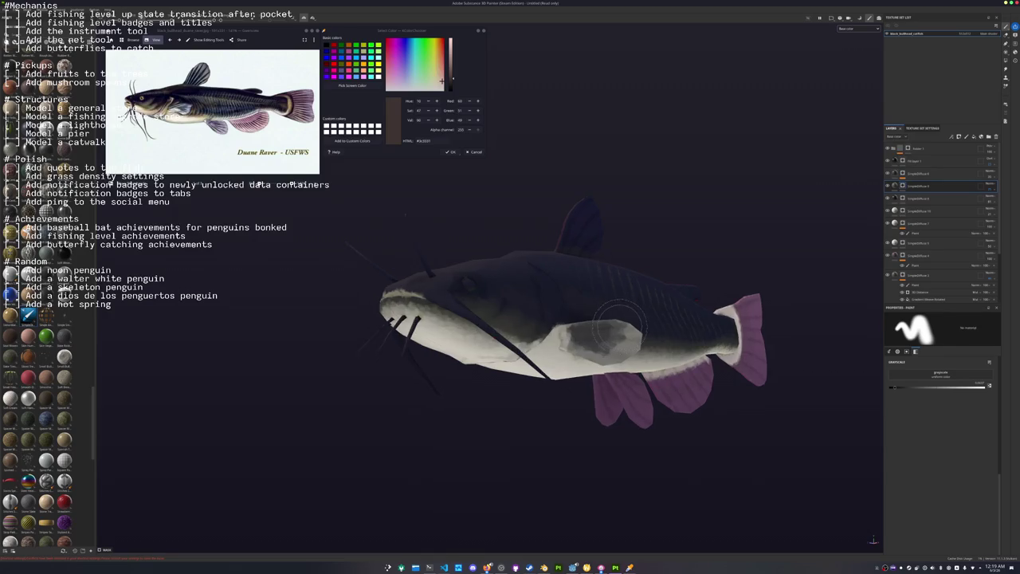
scroll(538, 371, up, 2)
scroll(455, 277, up, 2)
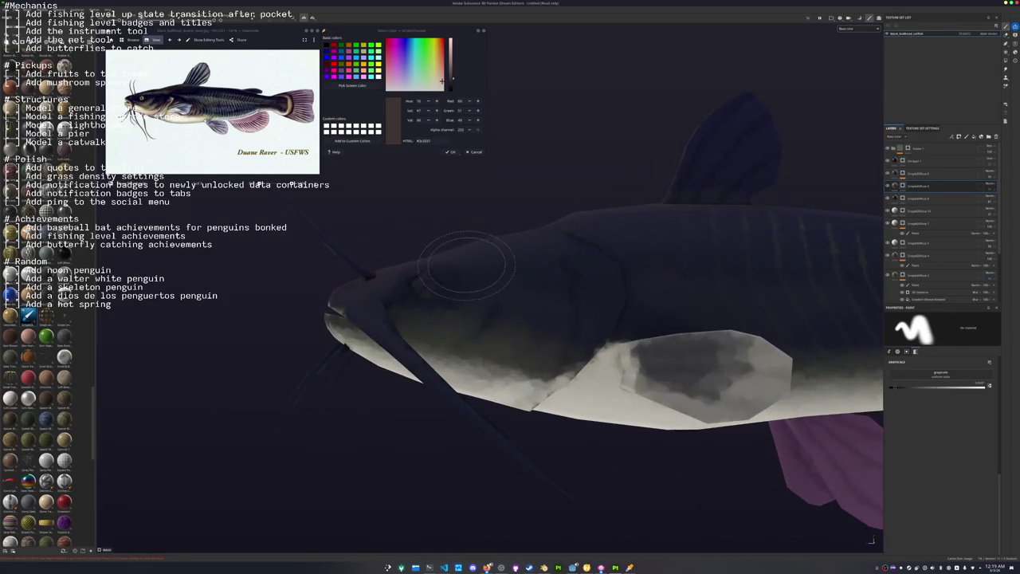
scroll(510, 287, up, 2)
scroll(570, 291, up, 3)
mouse_move(570, 290)
alt+mouse_down()
mouse_move(510, 298)
mouse_move(526, 311)
alt+mouse_up()
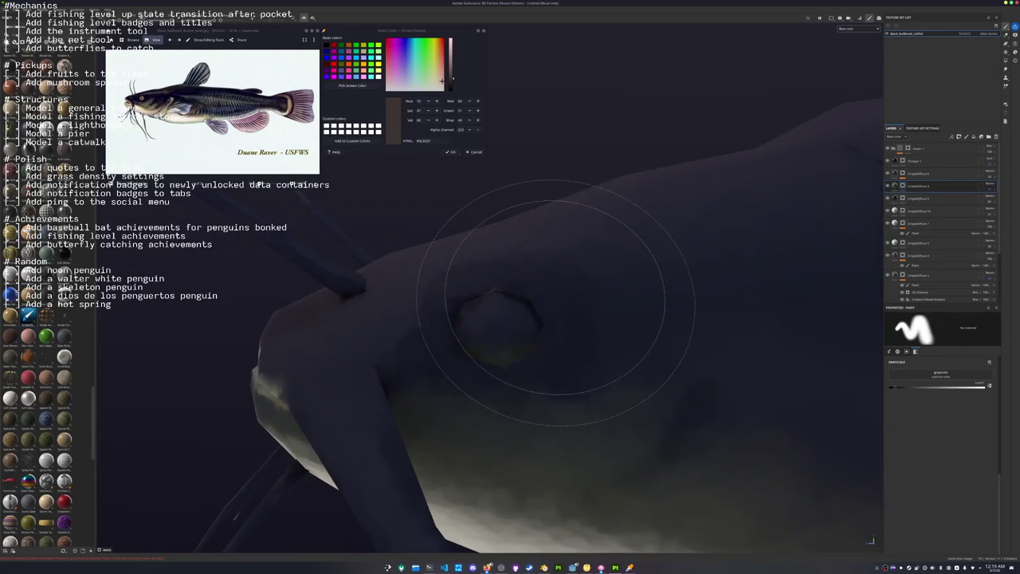
click(929, 150)
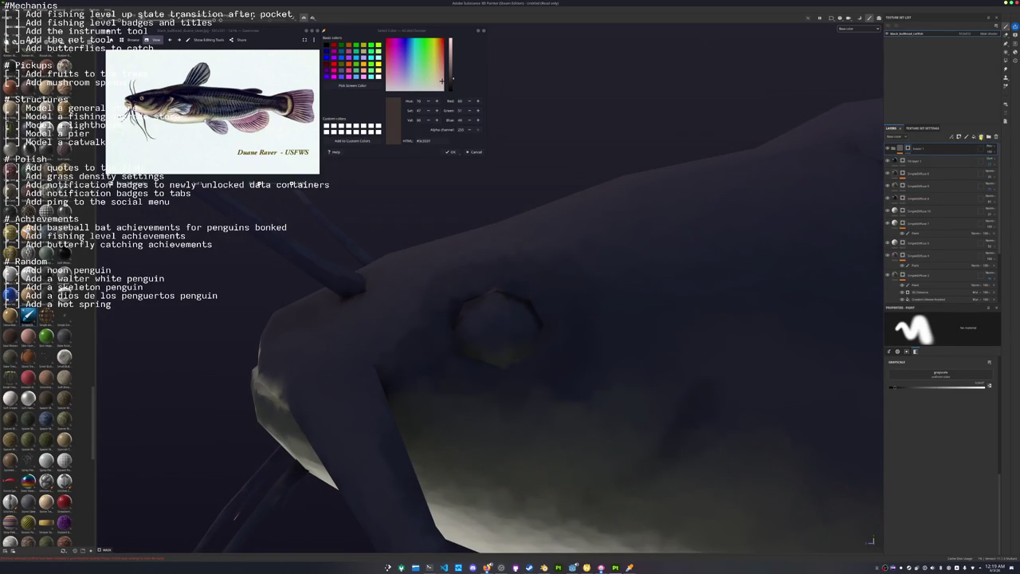
Add a new fill layer with a gold base colour.
click(974, 137)
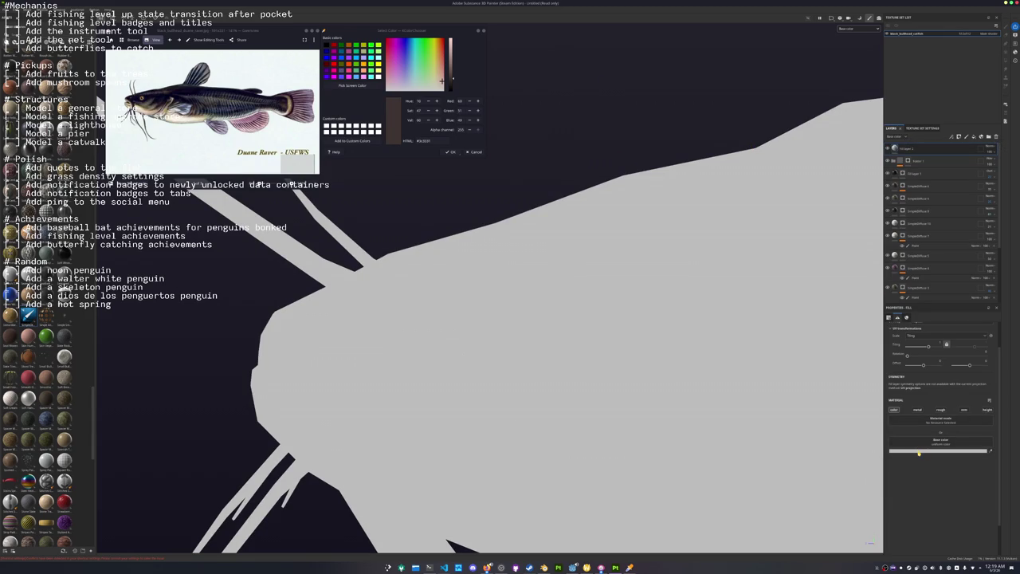
click(915, 440)
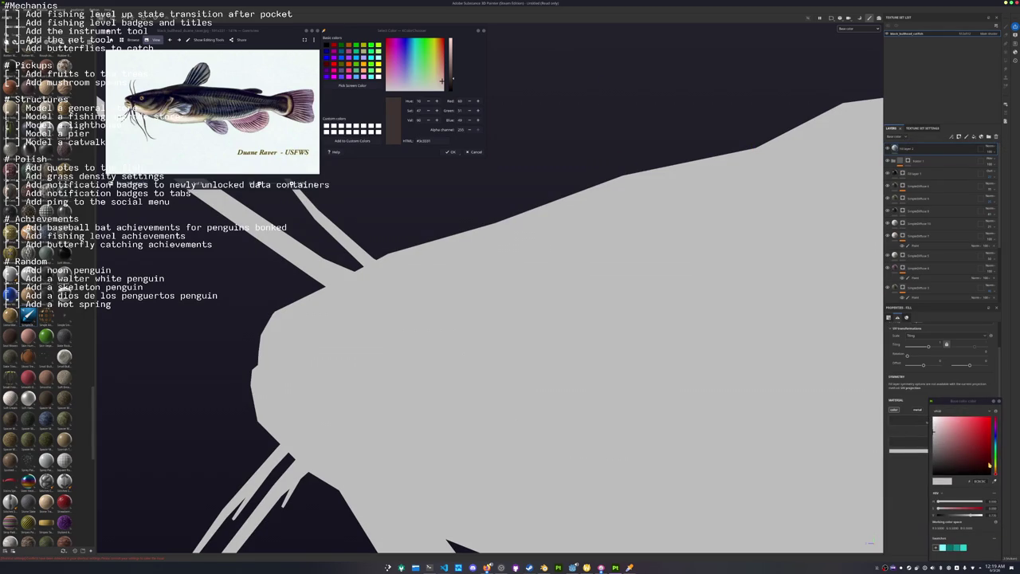
click(994, 466)
mouse_move(969, 434)
mouse_down()
mouse_move(975, 440)
mouse_move(965, 438)
mouse_up()
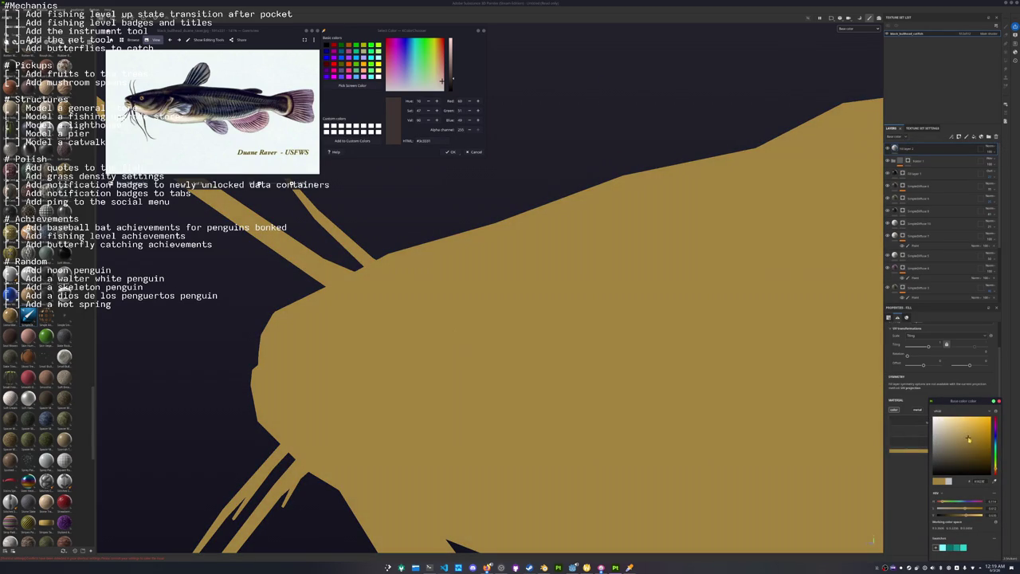
Give the gold layer a black mask with a paint effect and polygon-fill the octagonal eye face.
click(908, 148)
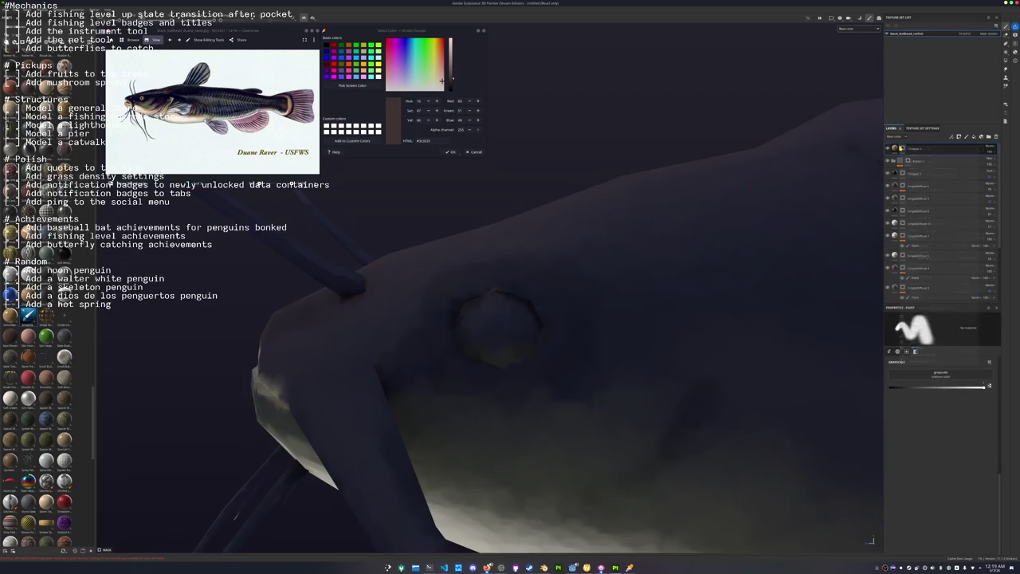
right_click(900, 146)
click(932, 324)
alt+drag(478, 335, 592, 262)
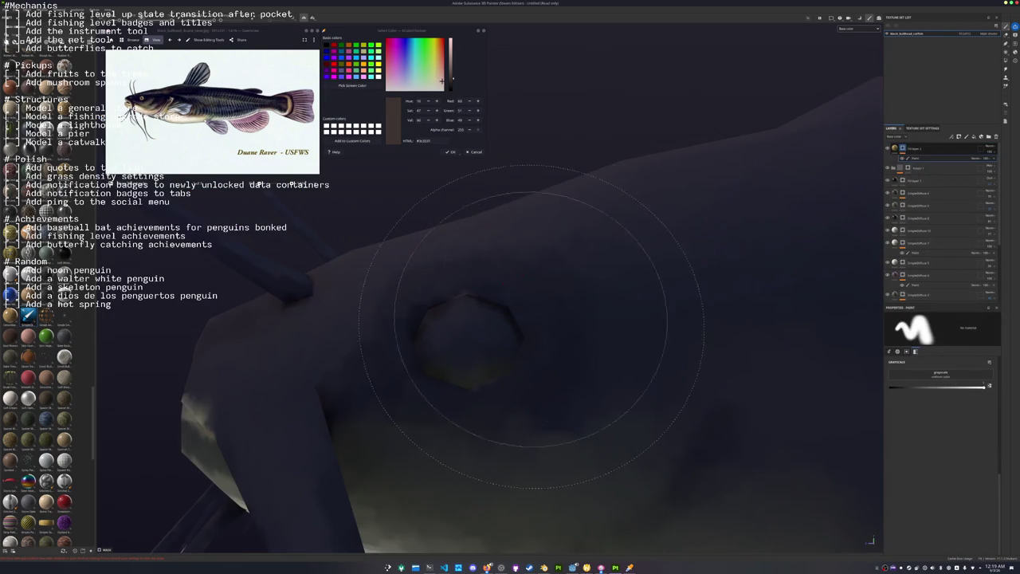
click(1006, 60)
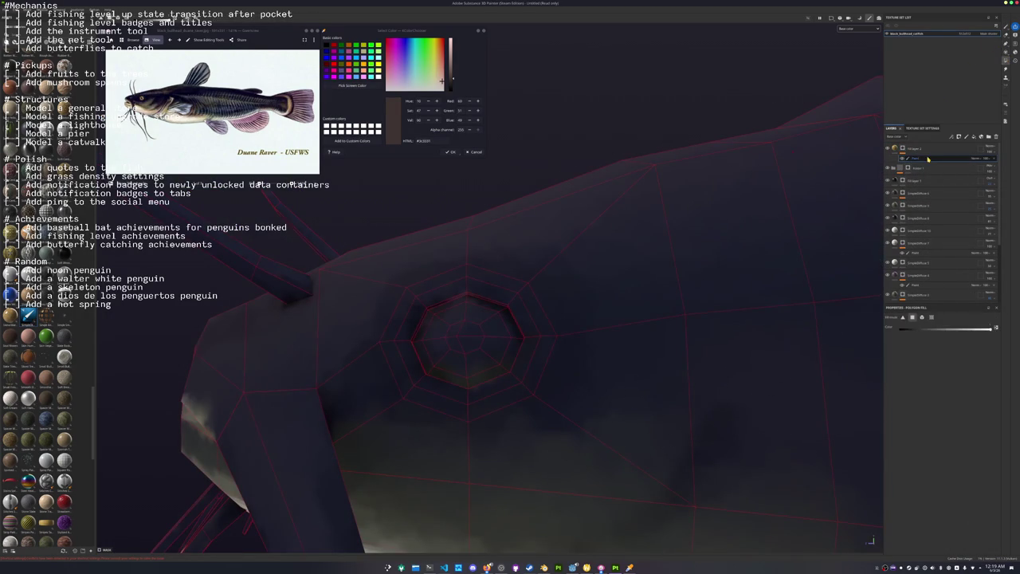
click(479, 339)
mouse_move(478, 341)
alt+mouse_down()
mouse_move(560, 282)
mouse_move(629, 211)
mouse_move(762, 174)
alt+mouse_up()
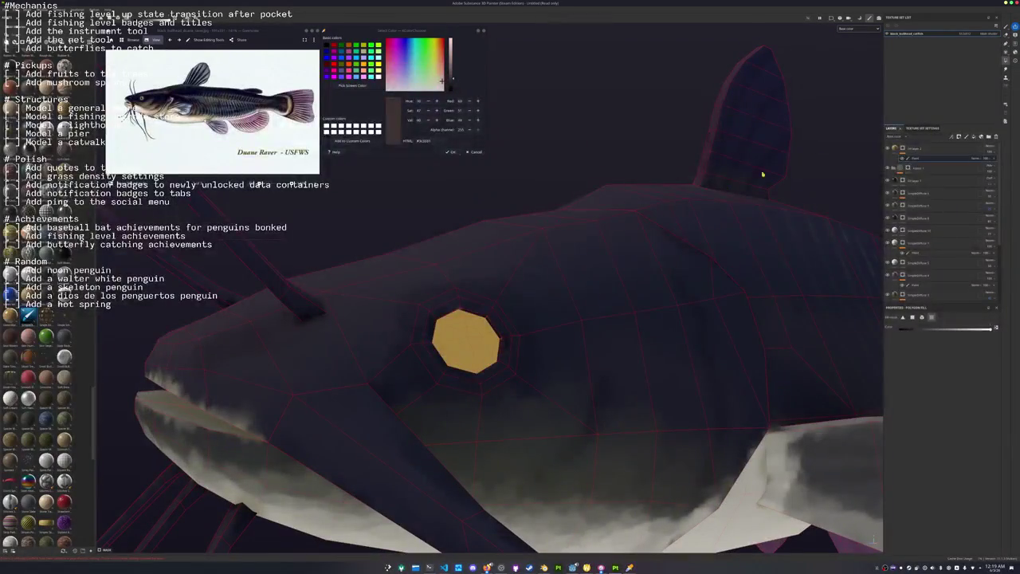
Duplicate the gold eye layer and bring up its base colour setting.
key(ctrl+d)
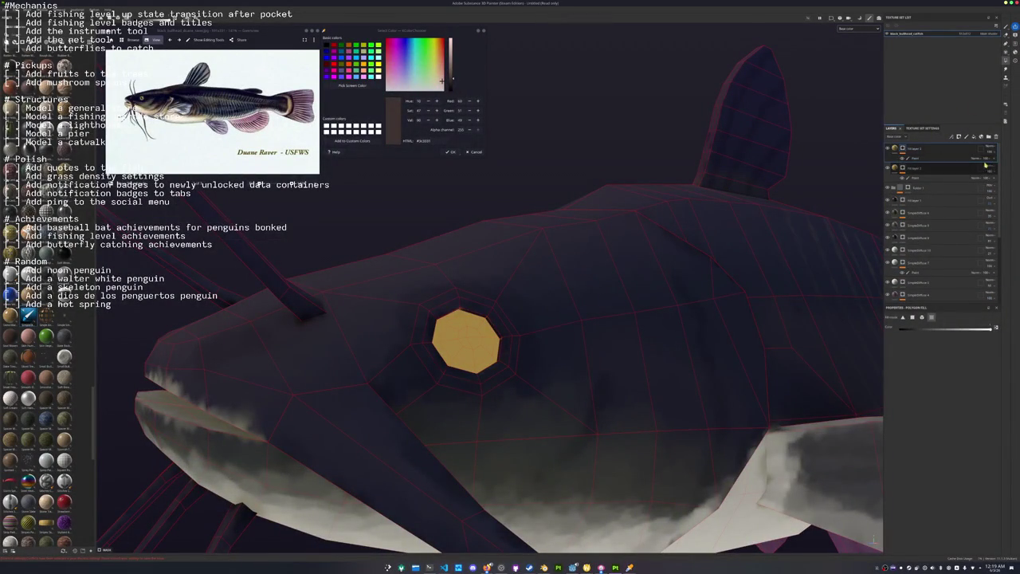
click(984, 164)
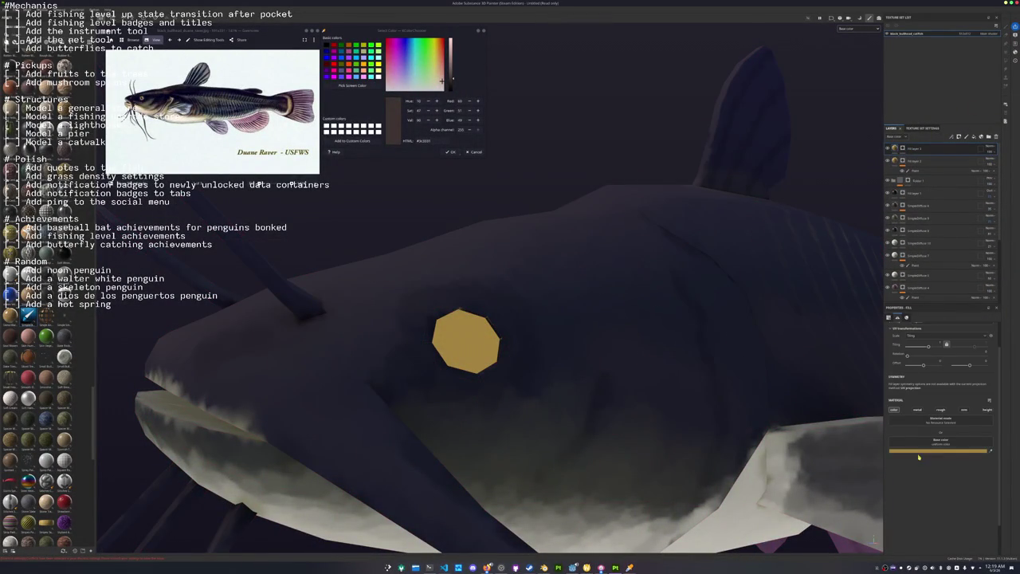
click(921, 449)
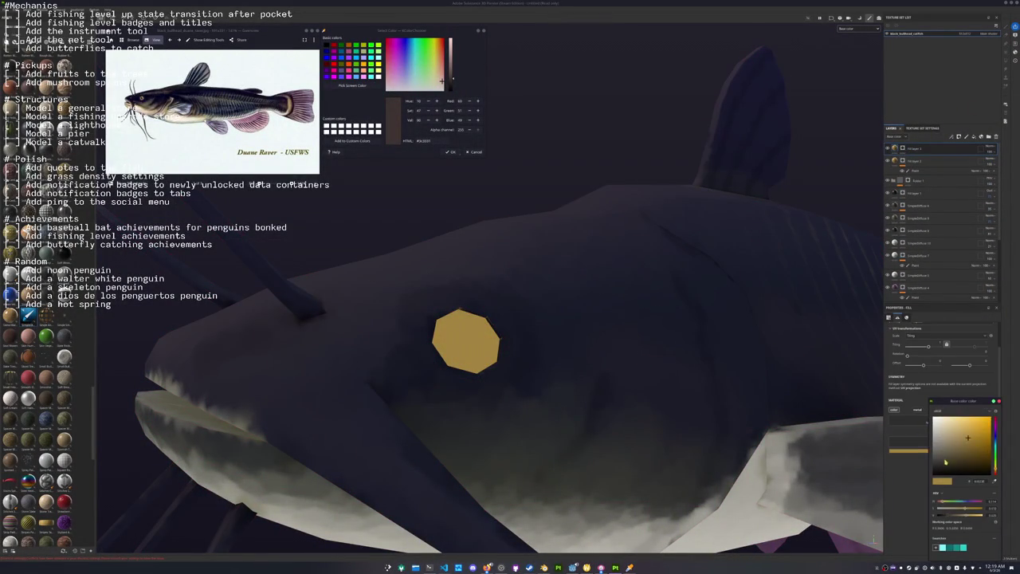
Add a mask to the duplicated top layer and brush a black pupil into the eye's centre.
right_click(905, 149)
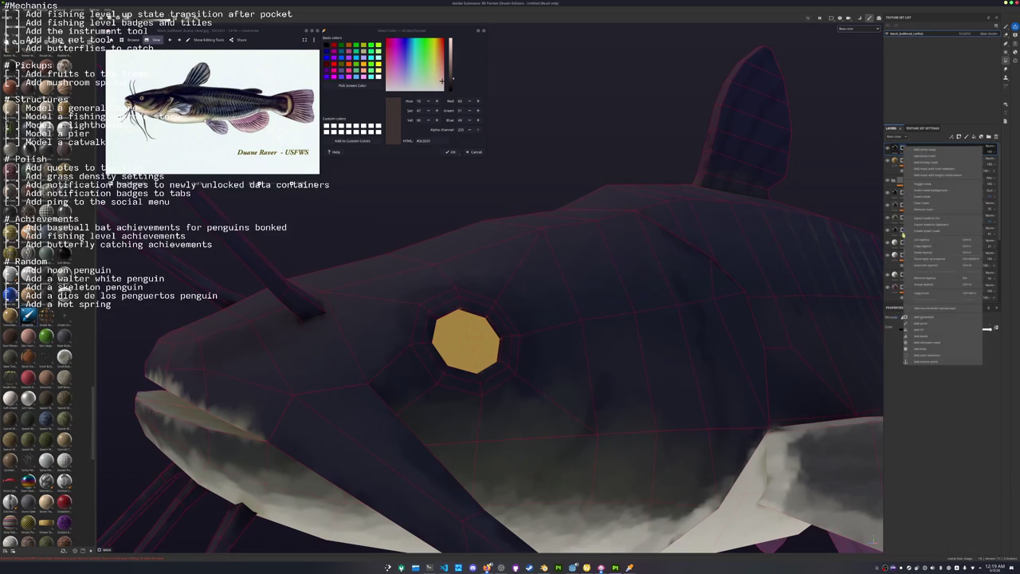
click(940, 319)
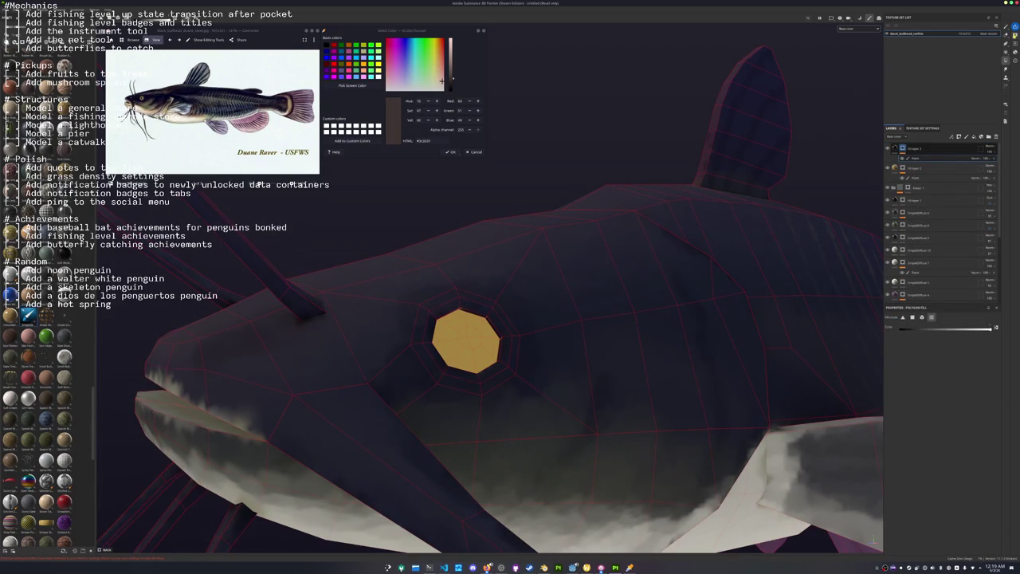
key(1)
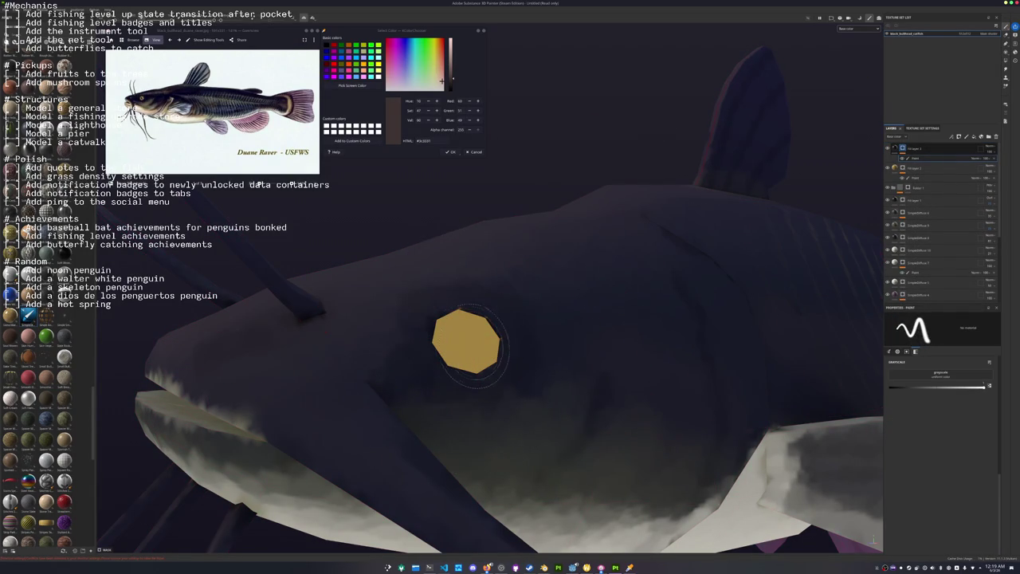
scroll(873, 539, up, 3)
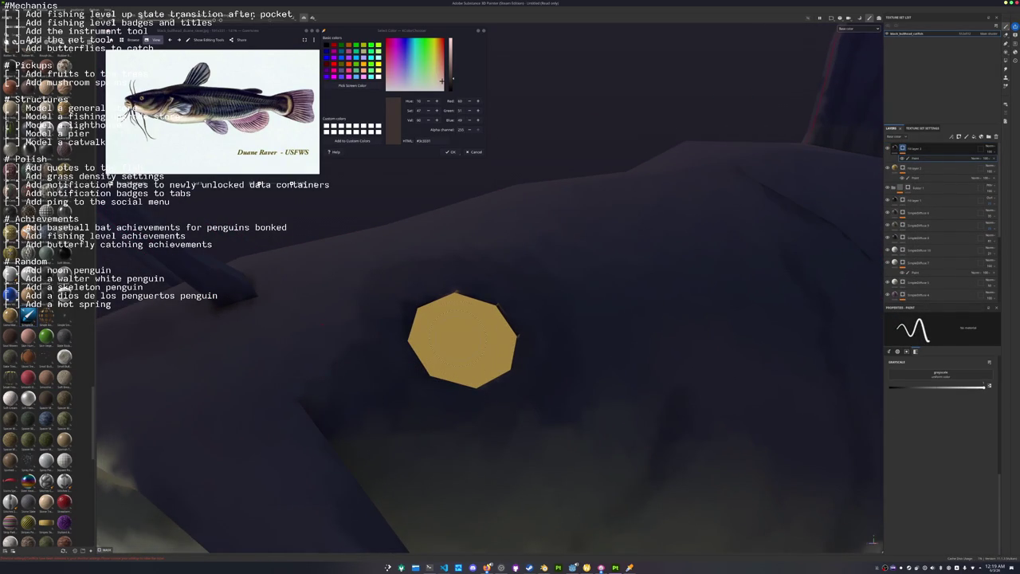
drag(458, 338, 460, 339)
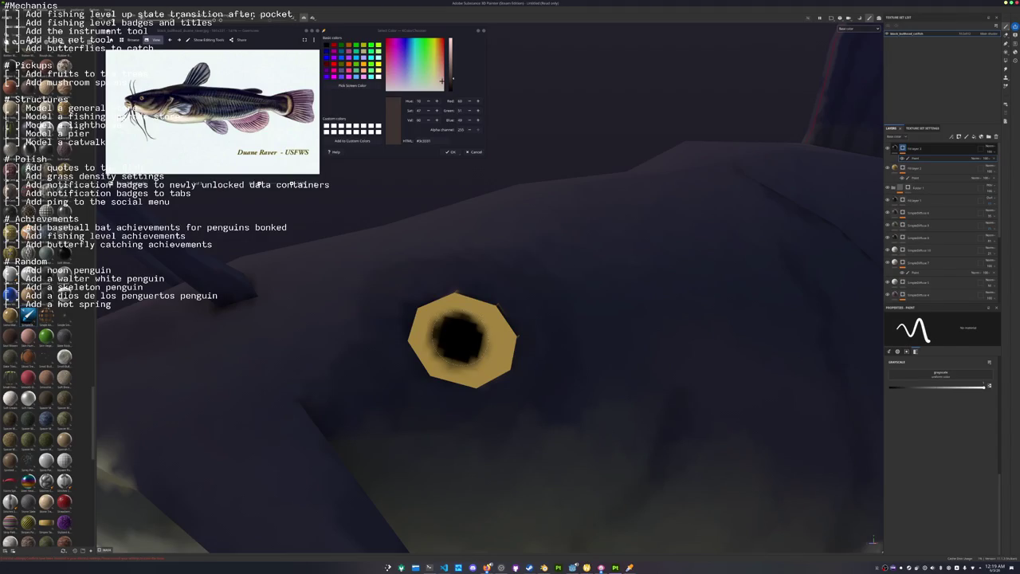
Orbit the catfish from front, three-quarter and side views to check the pupil.
scroll(873, 540, down, 3)
alt+drag(797, 446, 637, 440)
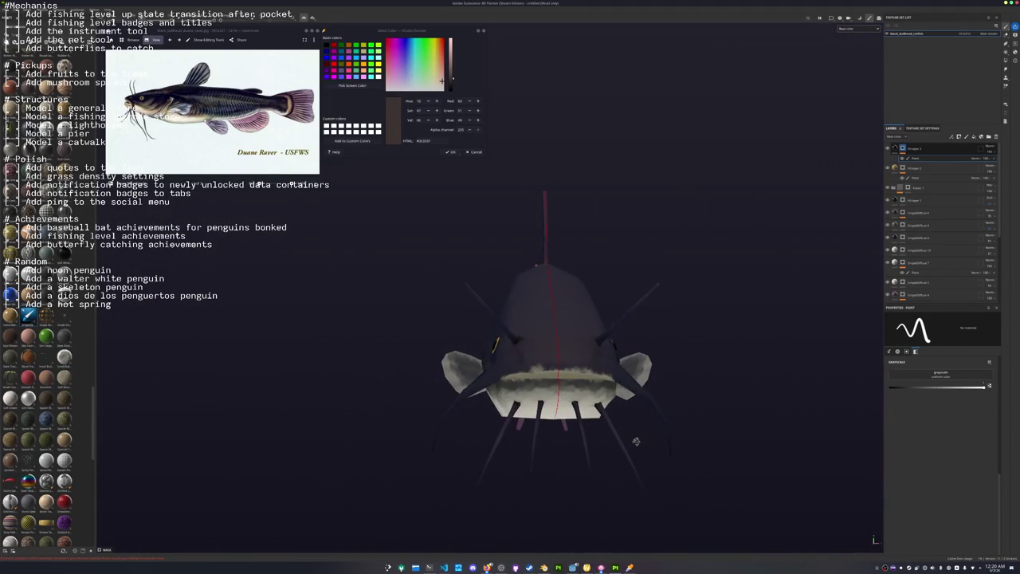
scroll(614, 437, up, 1)
scroll(583, 432, up, 2)
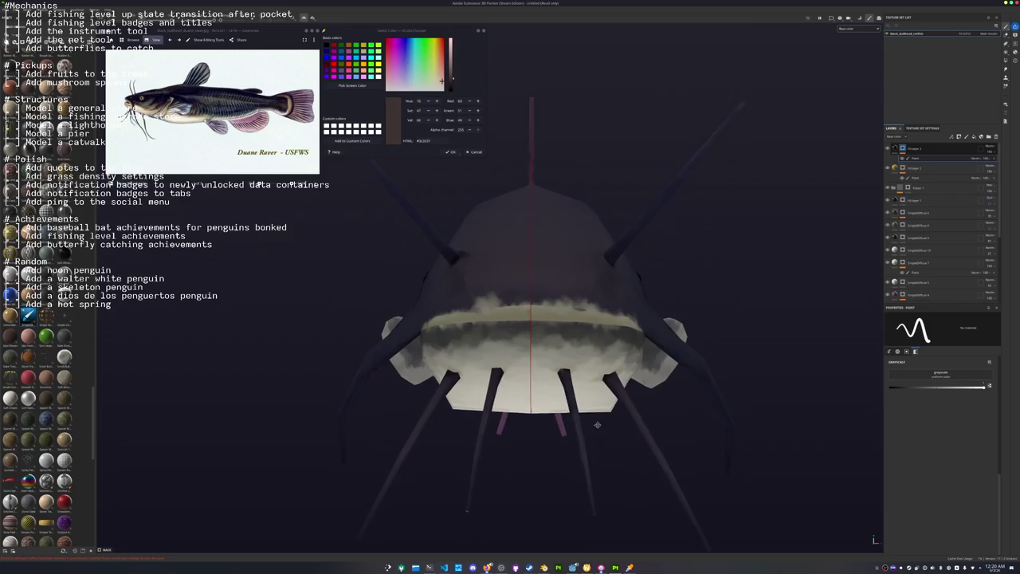
mouse_move(583, 432)
alt+mouse_down()
mouse_move(517, 447)
mouse_move(483, 359)
alt+mouse_up()
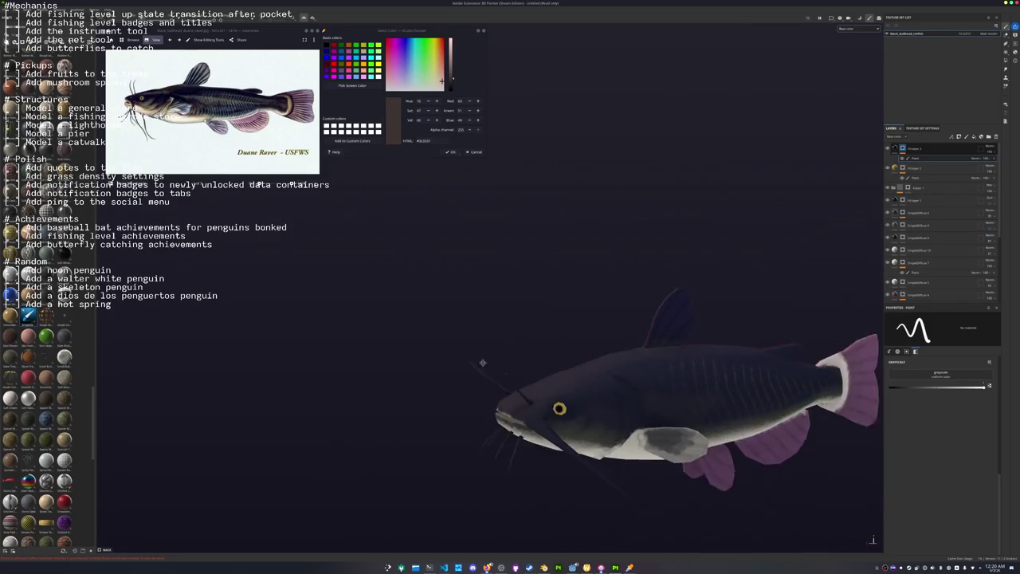
mouse_move(455, 326)
alt+mouse_down()
mouse_move(460, 375)
mouse_move(511, 346)
alt+mouse_up()
Save the project as black_bullhead_catfish in a newly created folder.
key(ctrl+s)
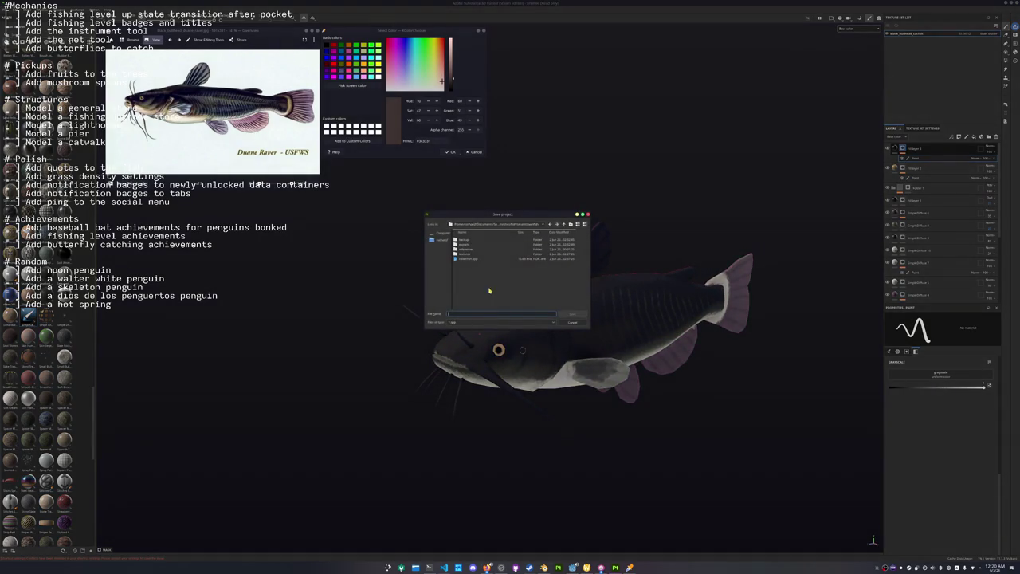
click(518, 229)
click(515, 269)
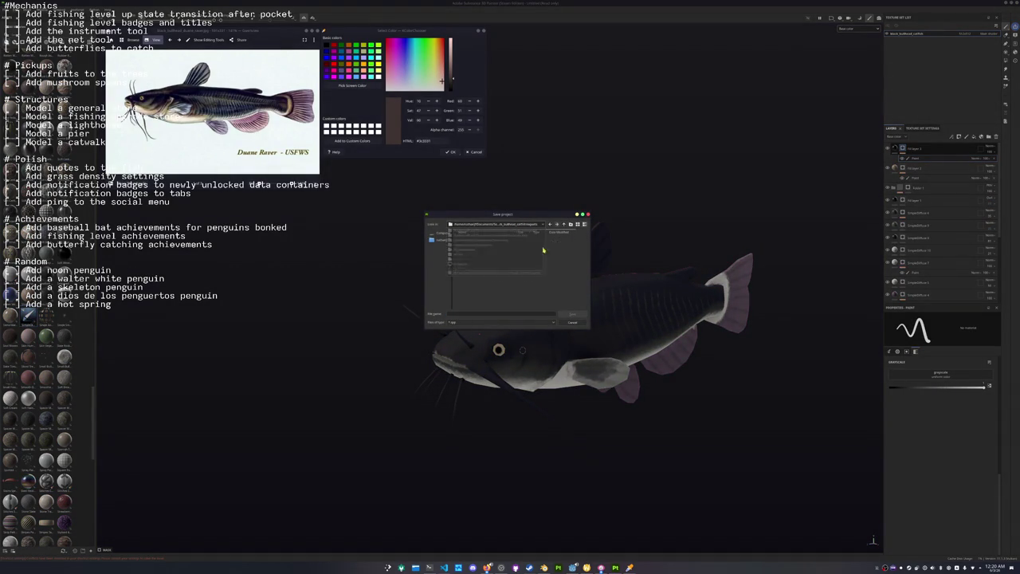
click(565, 226)
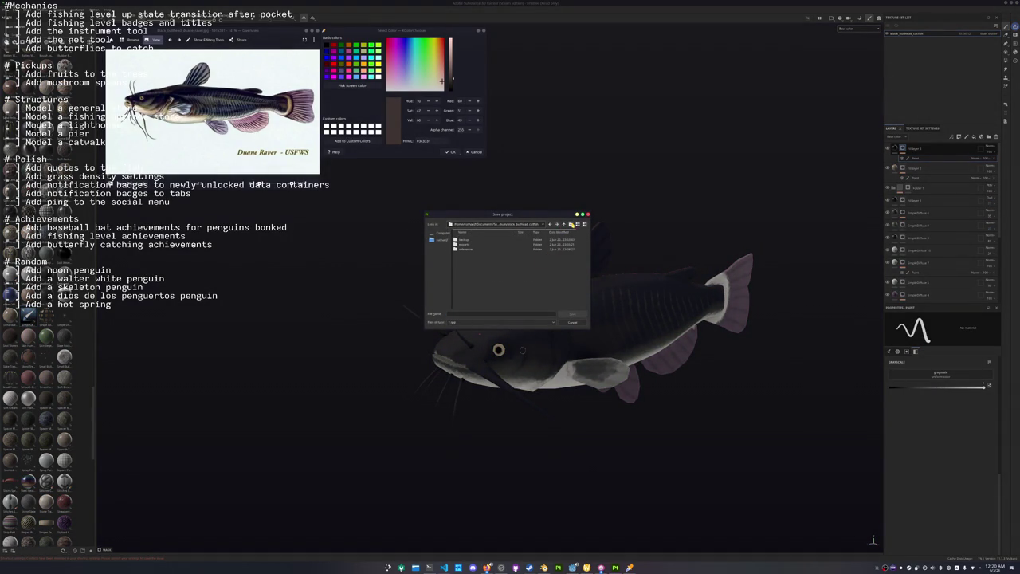
click(571, 224)
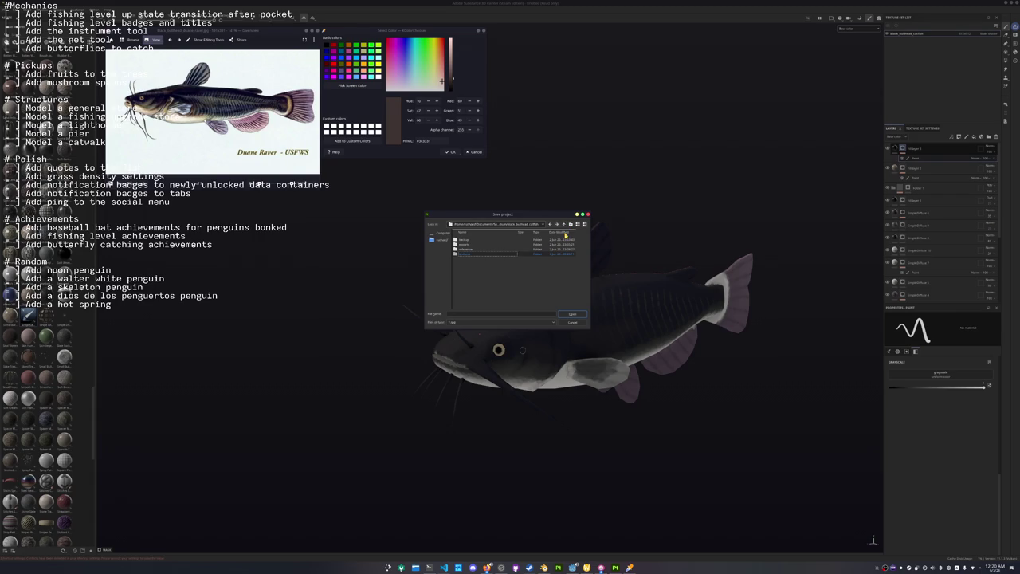
double_click(479, 254)
text(black_bullhead_catfish)
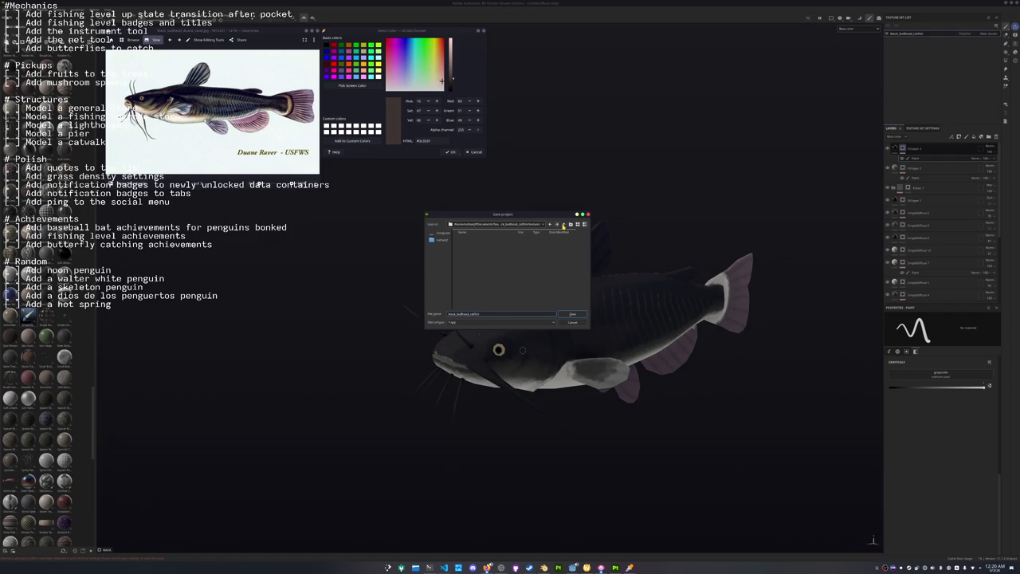
click(564, 225)
click(573, 316)
click(573, 315)
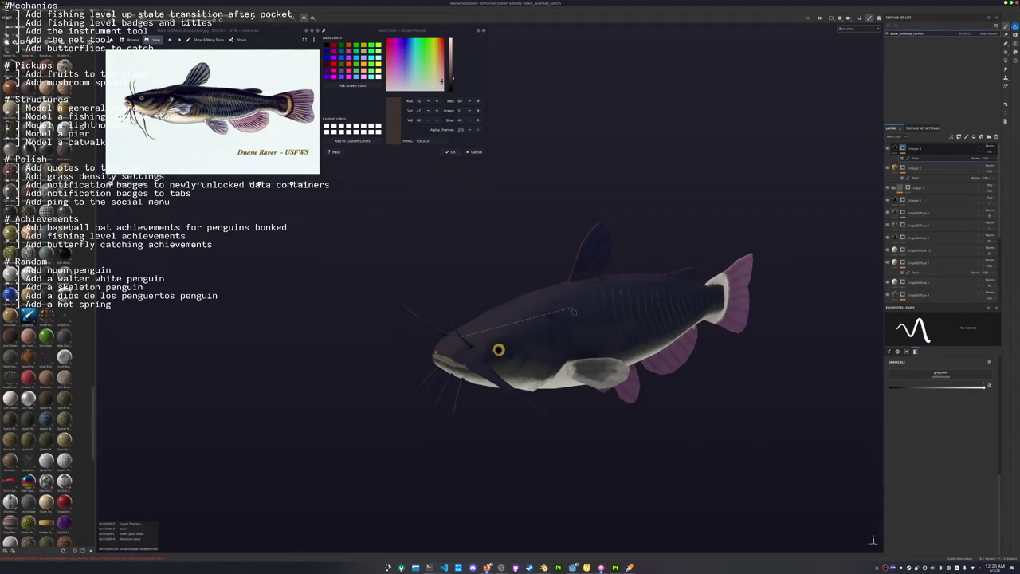
Export the catfish textures to the chosen output subfolder, then return to Godot.
key(ctrl+shift+e)
click(598, 272)
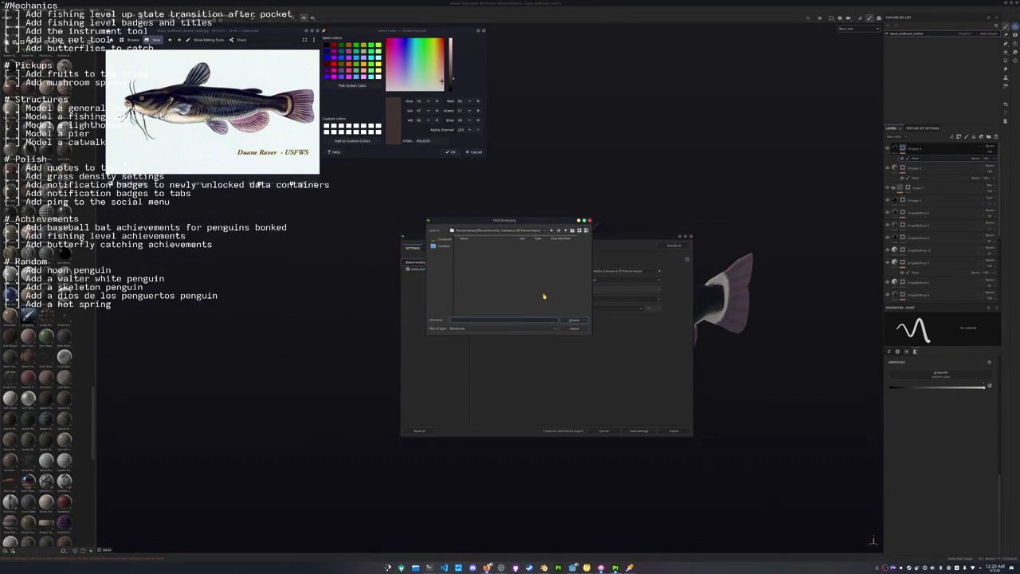
double_click(473, 260)
click(570, 319)
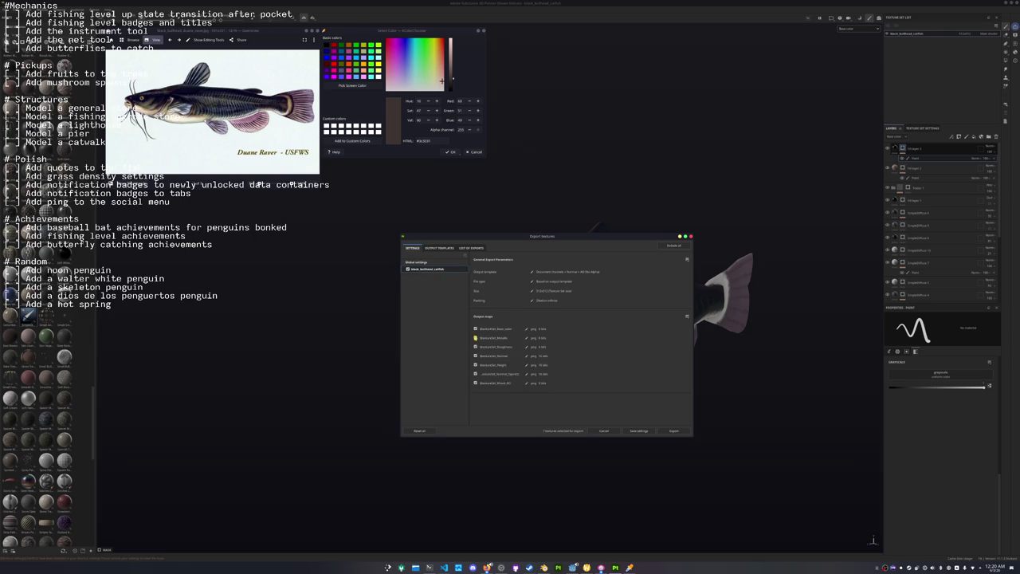
click(666, 431)
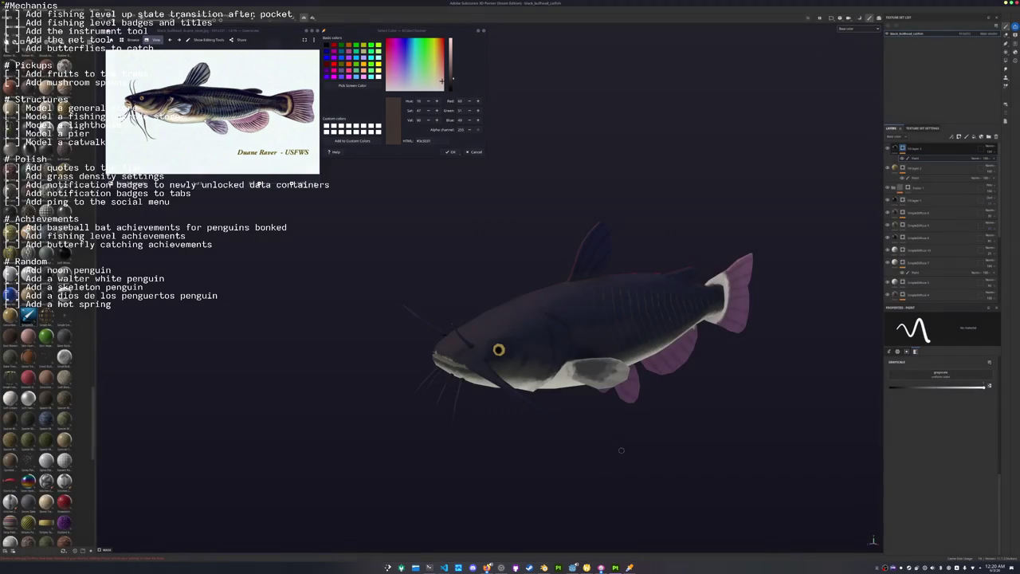
key(alt+Tab)
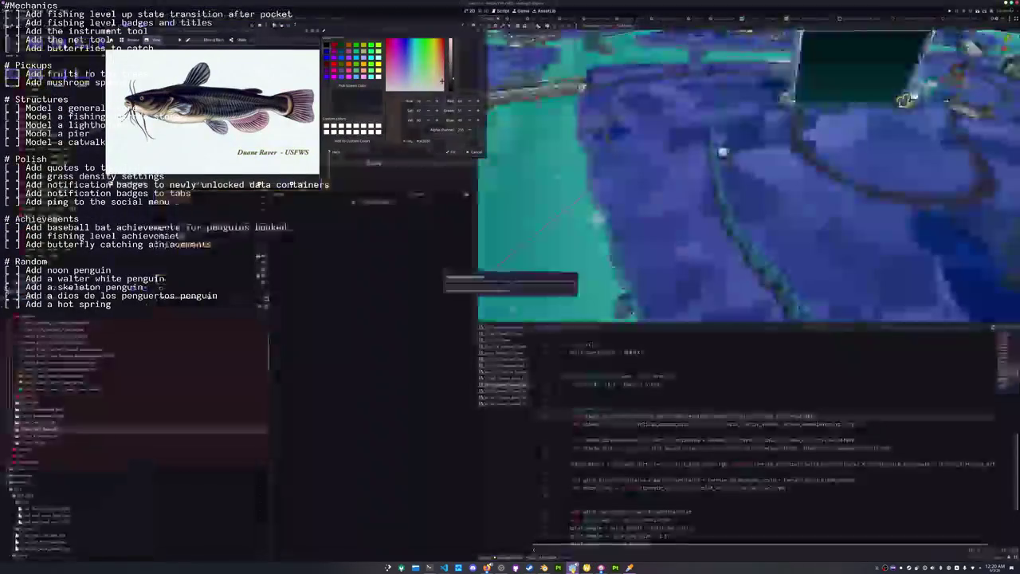
In Blender, repeat the OBJ export and overwrite the existing black_bullhead_catfish file.
key(alt+Tab)
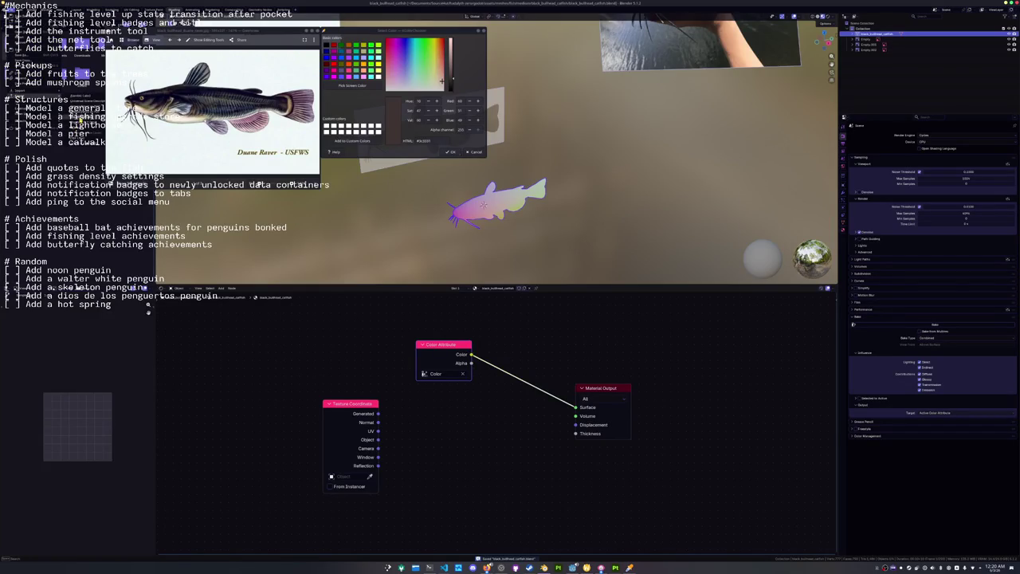
key(shift+r)
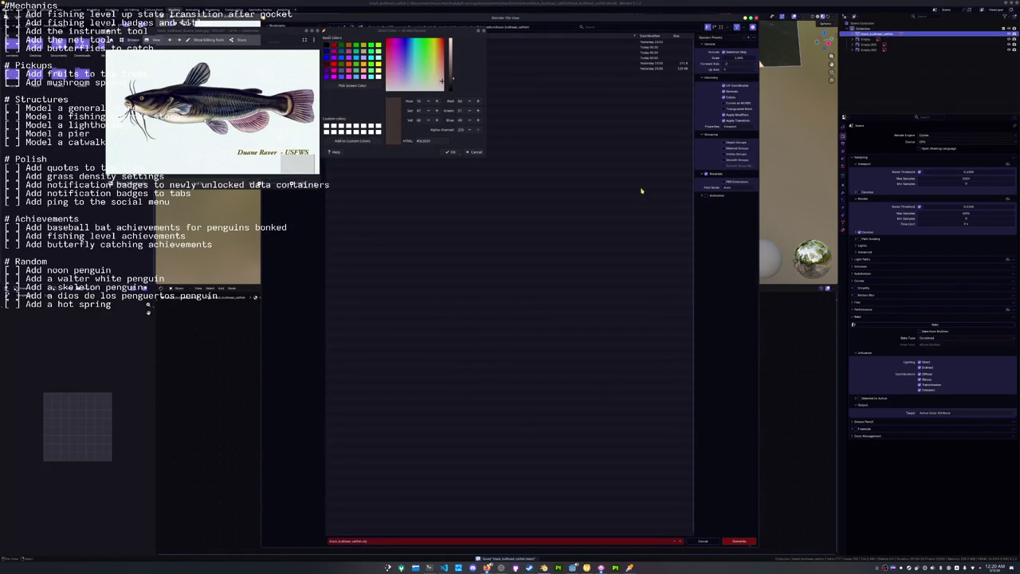
click(475, 151)
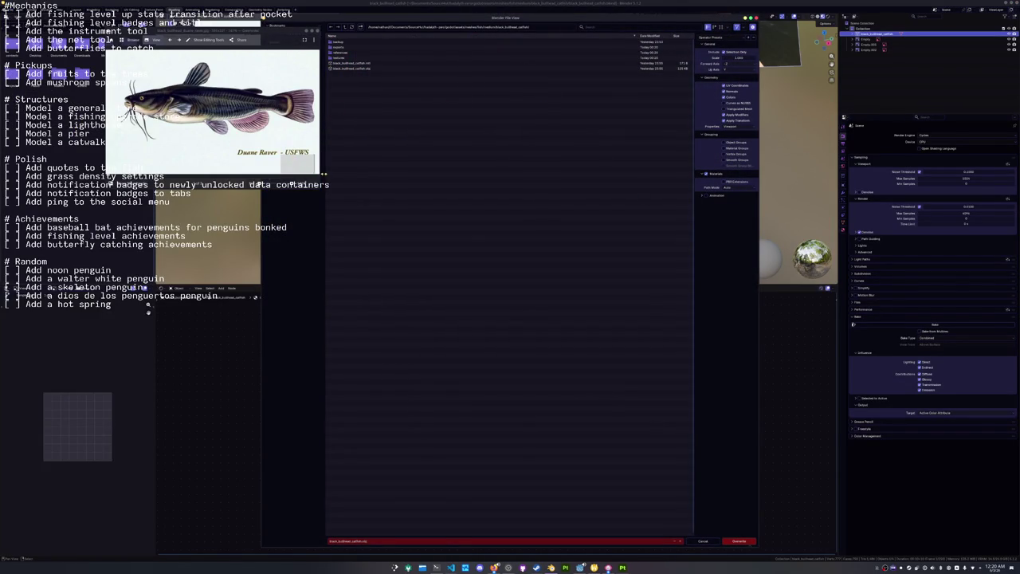
click(319, 32)
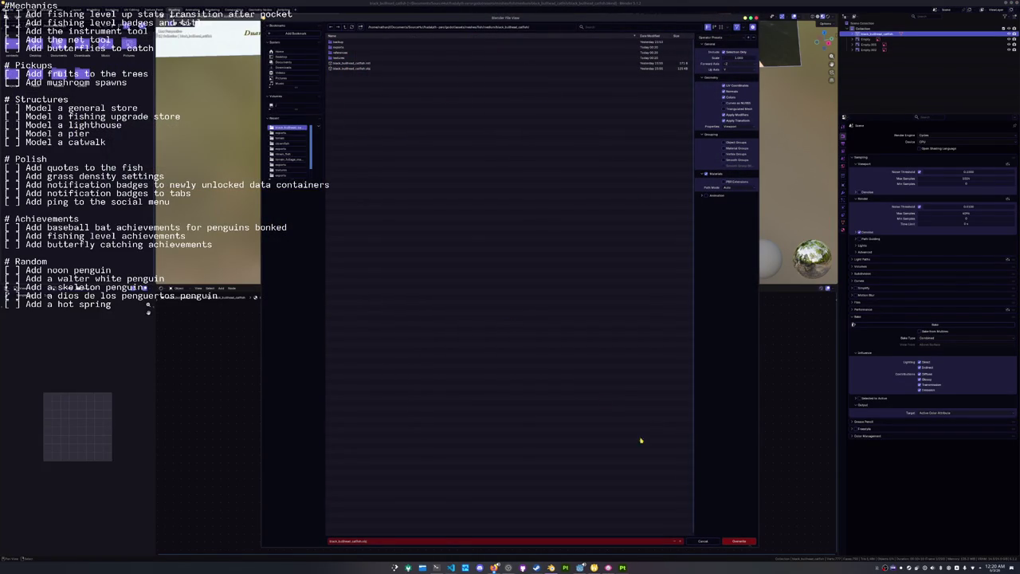
click(742, 543)
click(579, 568)
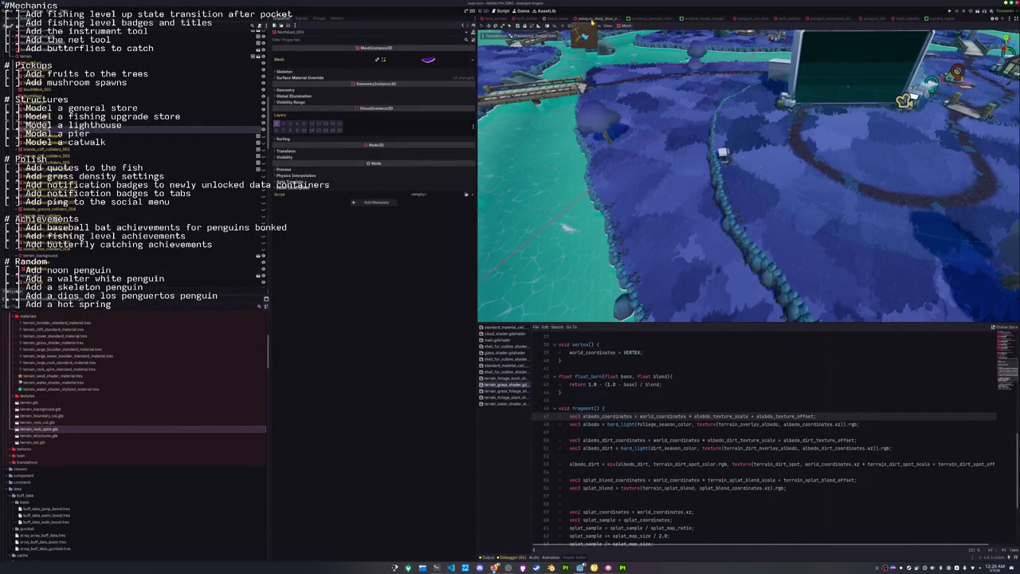
In the batch_tasks scene, show the Output log and run Generate Data for the fish batch.
click(562, 18)
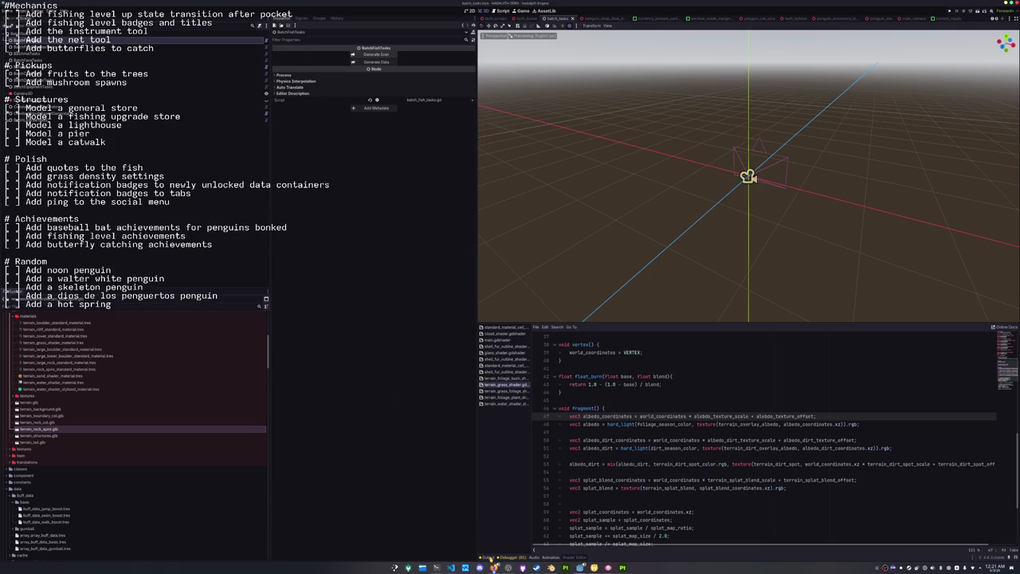
click(487, 557)
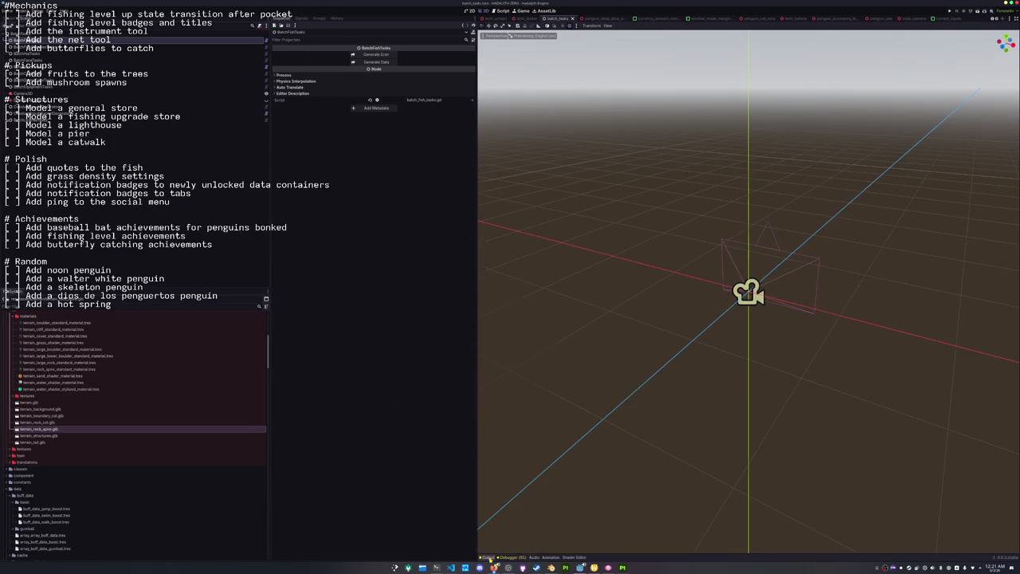
click(488, 557)
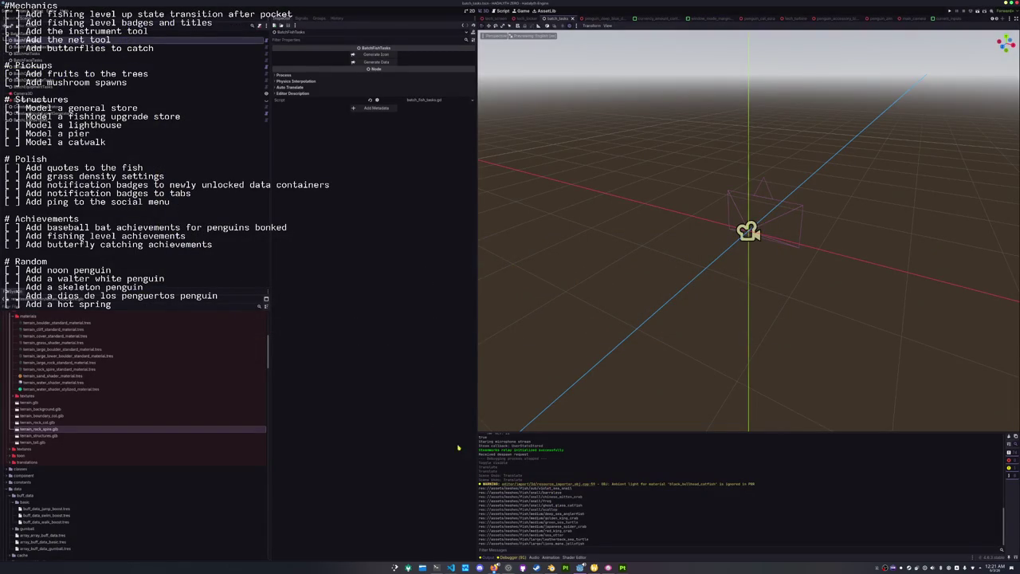
click(384, 58)
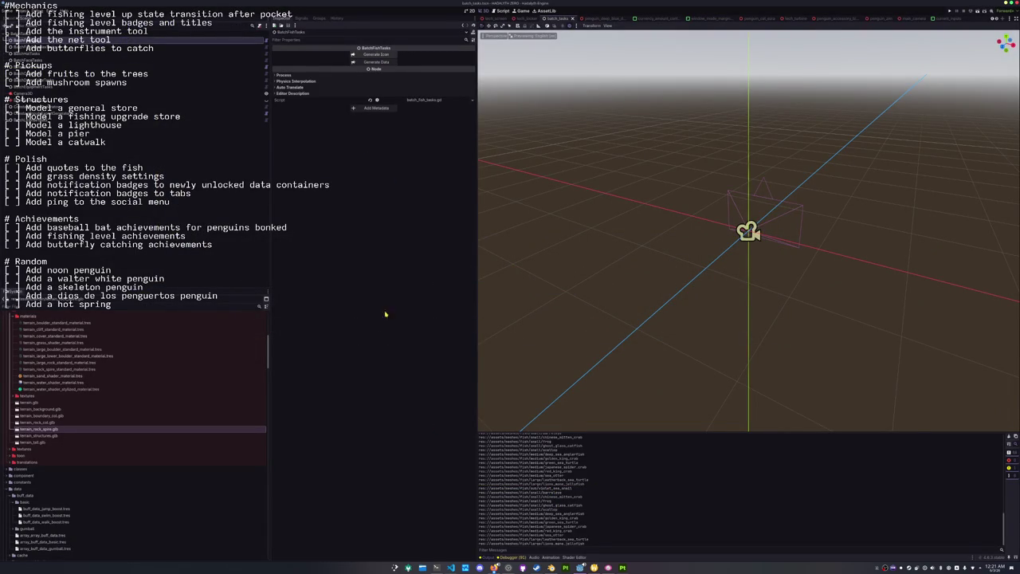
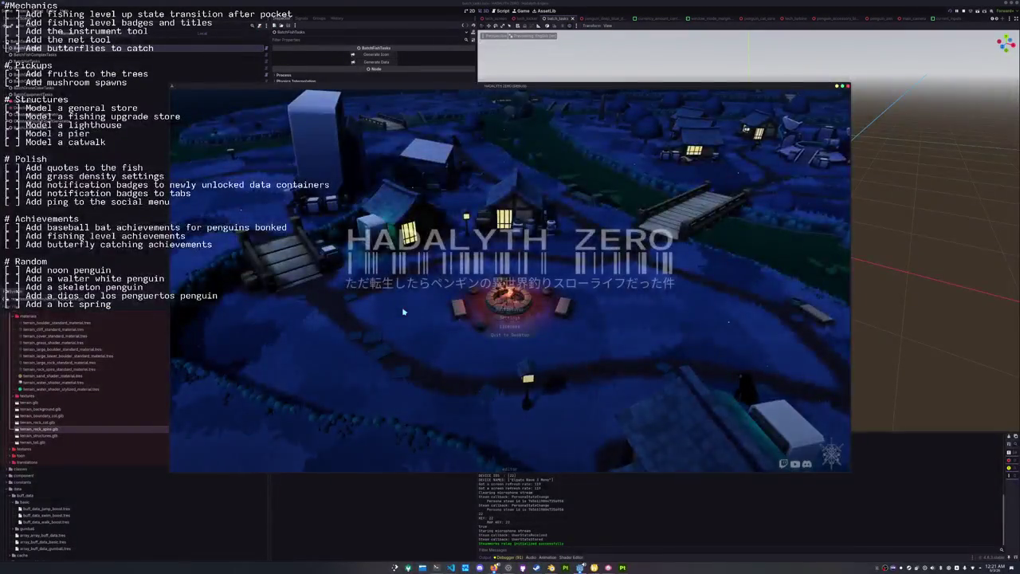
Start the village, walk around, add a Black Bullhead Catfish via add_inventory_item, and check the inventory.
click(502, 304)
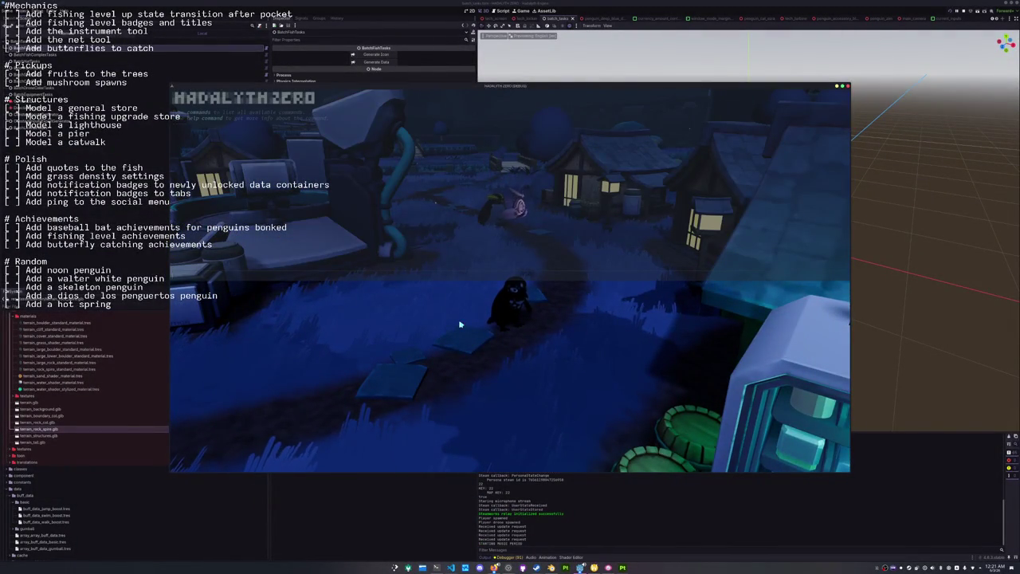
key(w)
text(add inventory_item "Black)
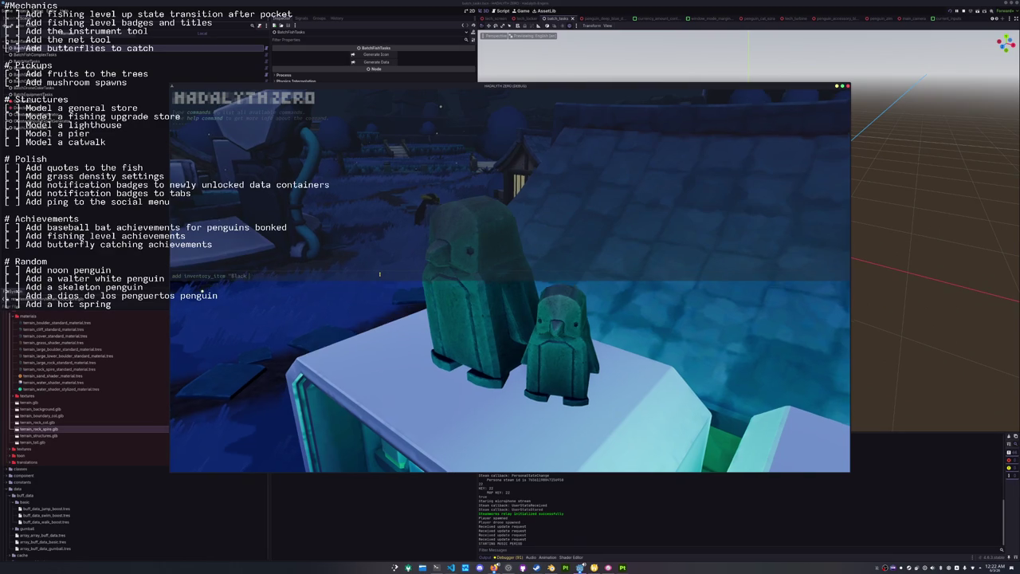
key(Return)
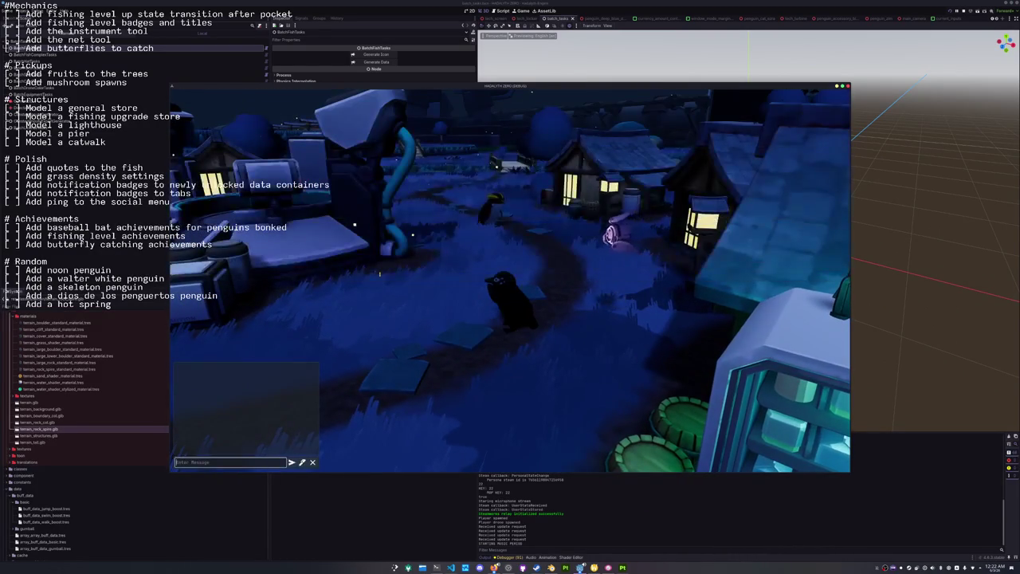
key(Tab)
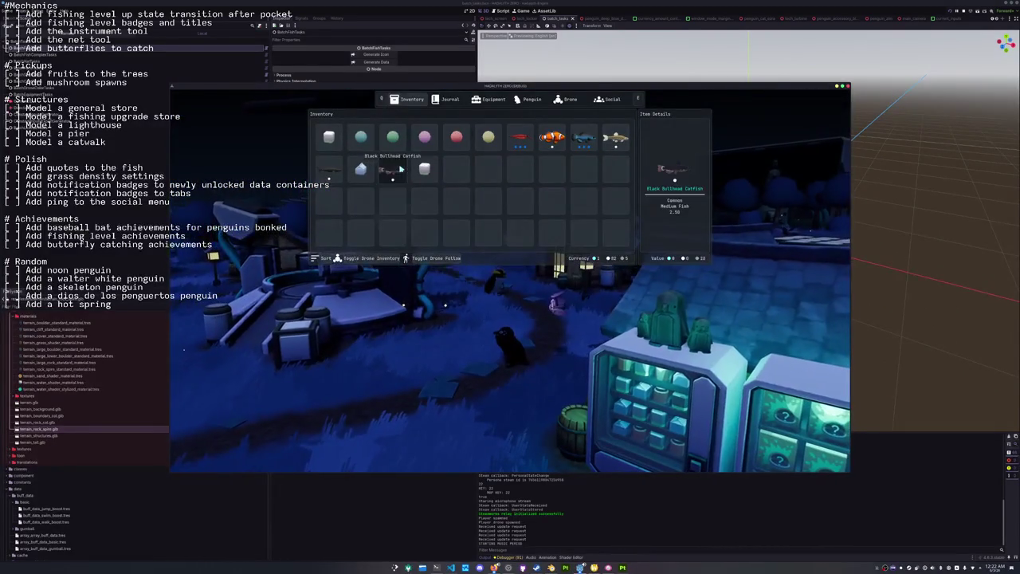
Walk toward the lit houses, then scroll through the fish grid in the Journal.
key(Tab)
key(w)
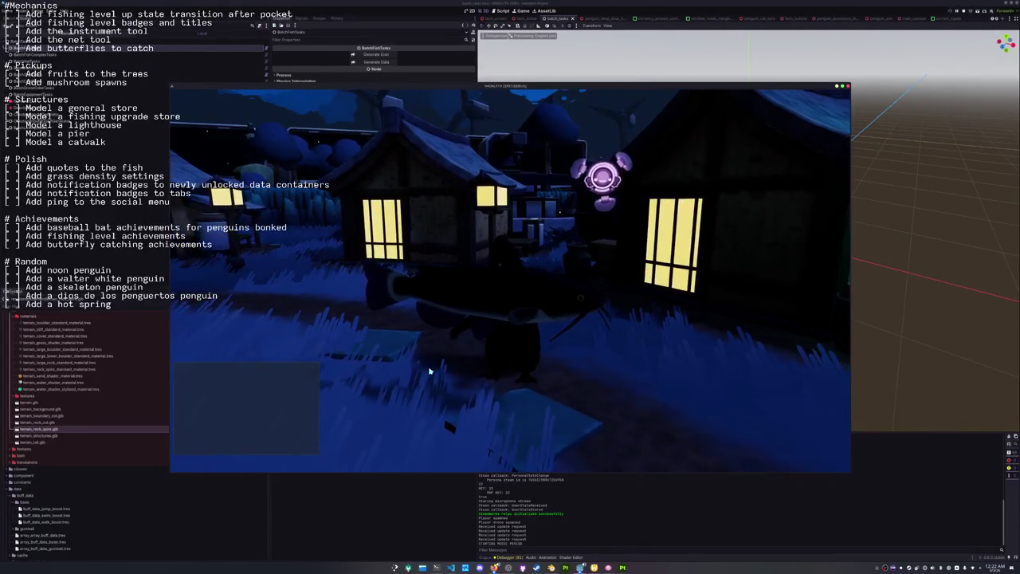
key(Tab)
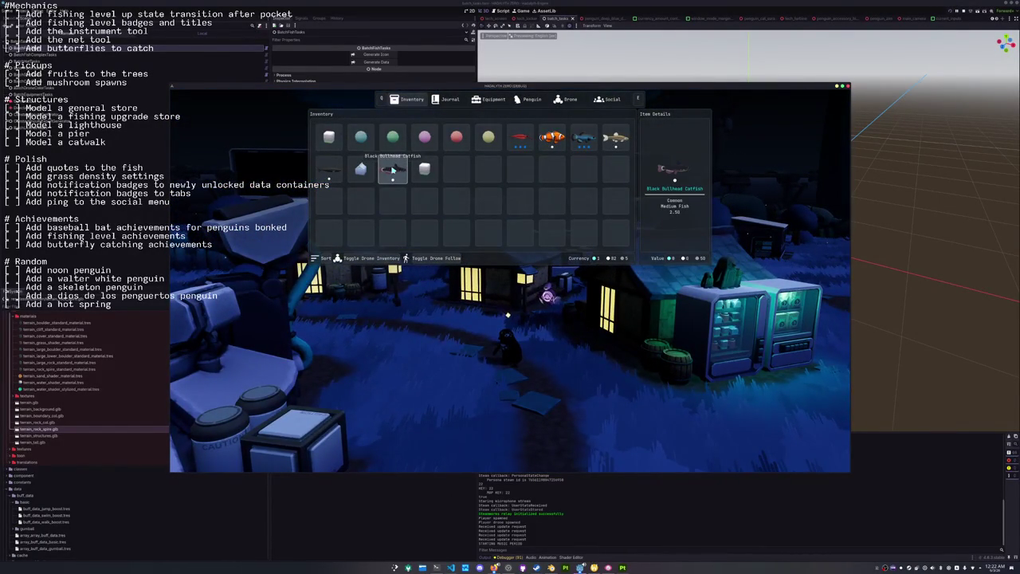
click(446, 99)
mouse_move(450, 229)
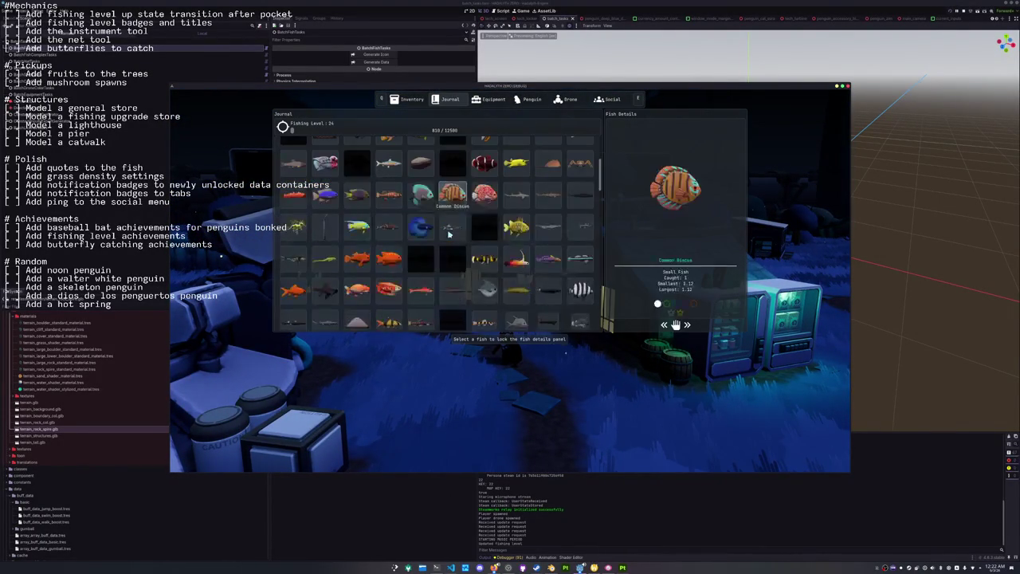
scroll(451, 235, down, 3)
scroll(450, 239, down, 3)
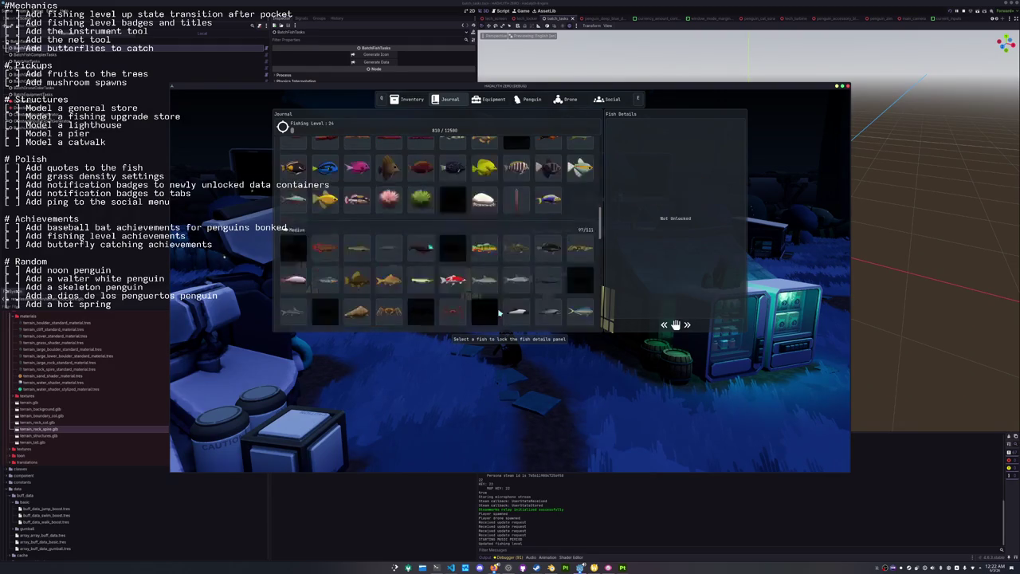
scroll(375, 245, down, 3)
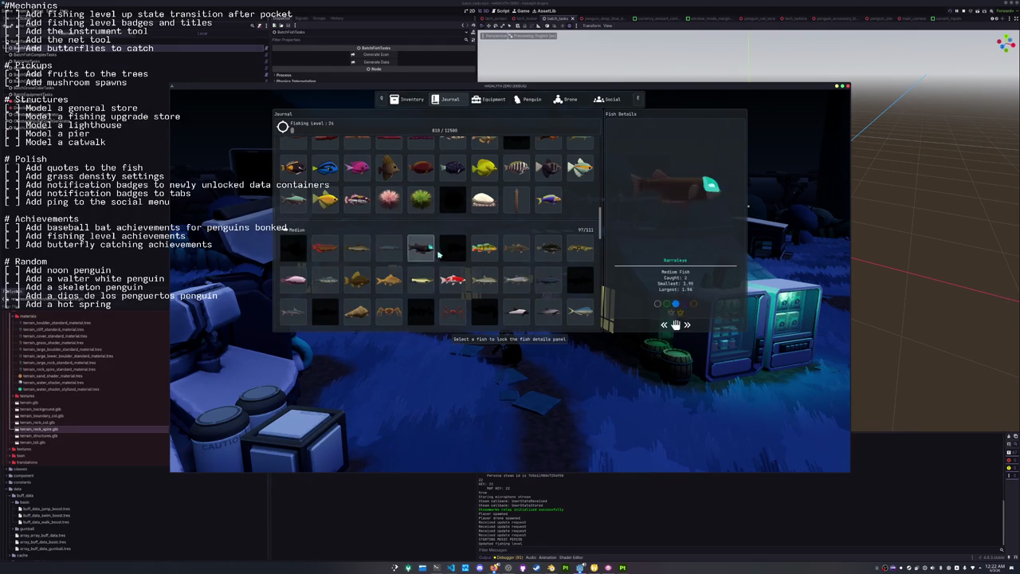
scroll(453, 255, down, 1)
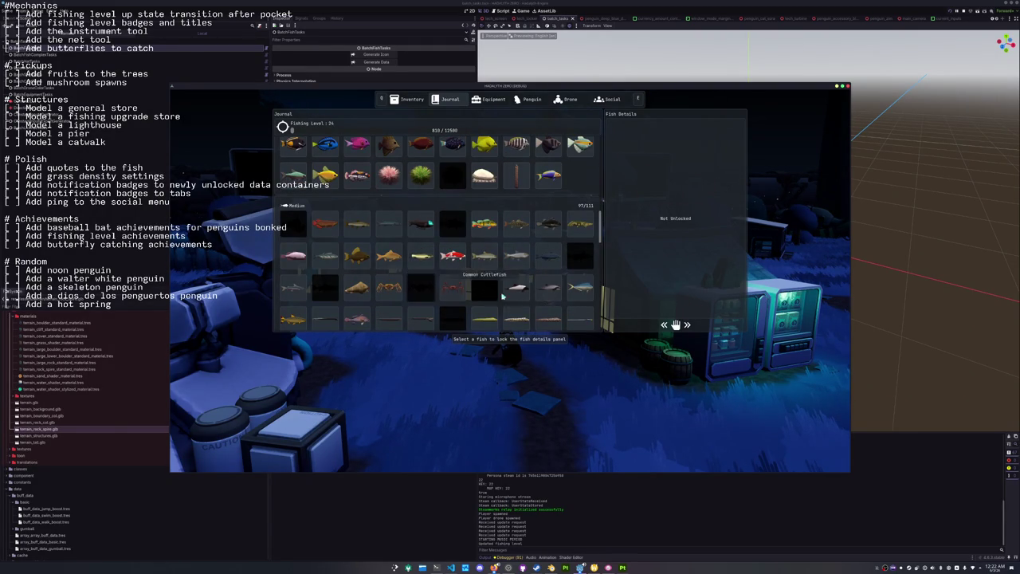
Have the penguin display the Black Bullhead Catfish from the inventory.
key(Escape)
key(i)
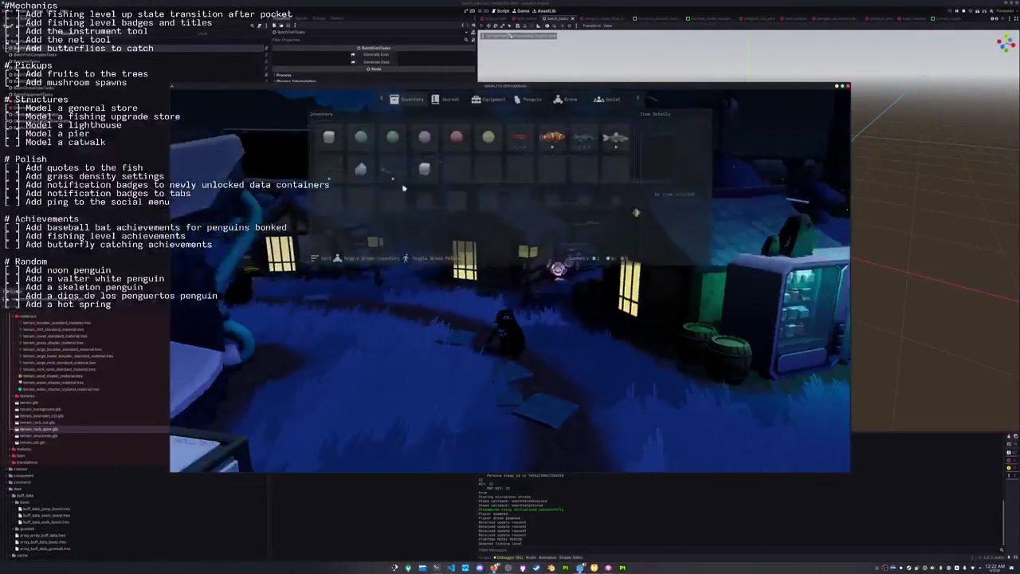
right_click(390, 171)
click(405, 181)
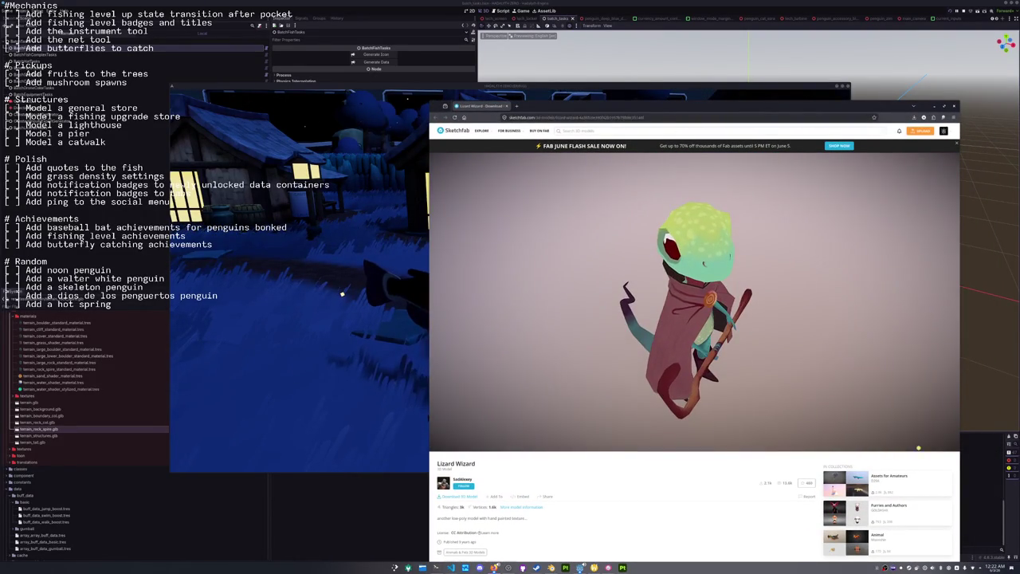
Show the Lizard Wizard as a wireframe in Model Inspector and zoom in on its back and head.
click(926, 445)
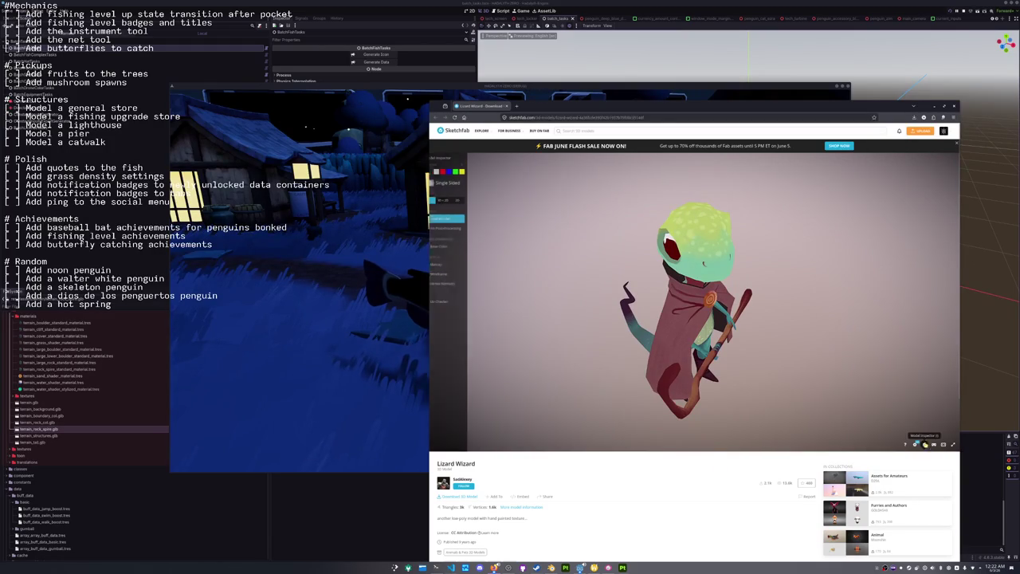
click(447, 274)
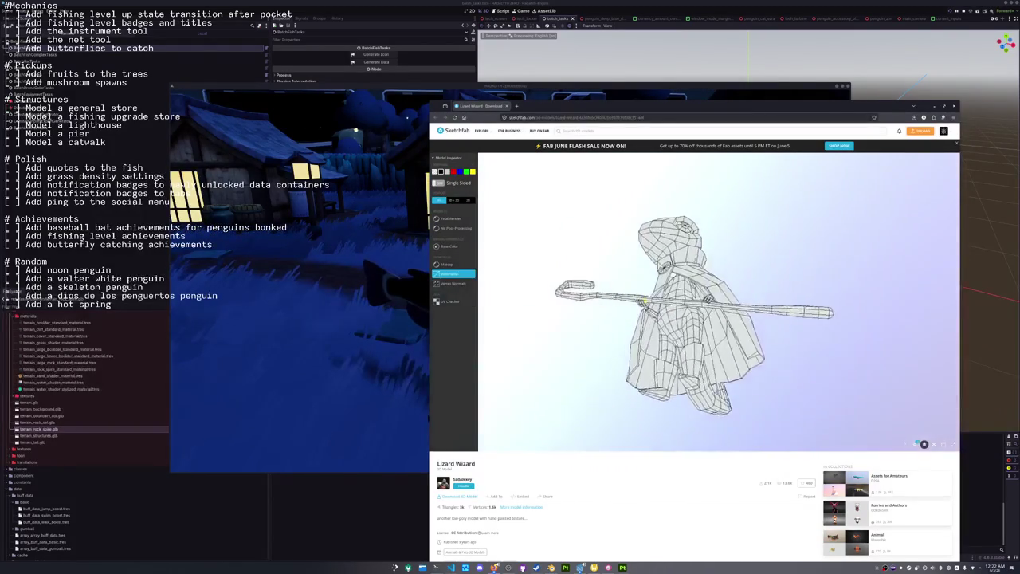
scroll(683, 338, up, 3)
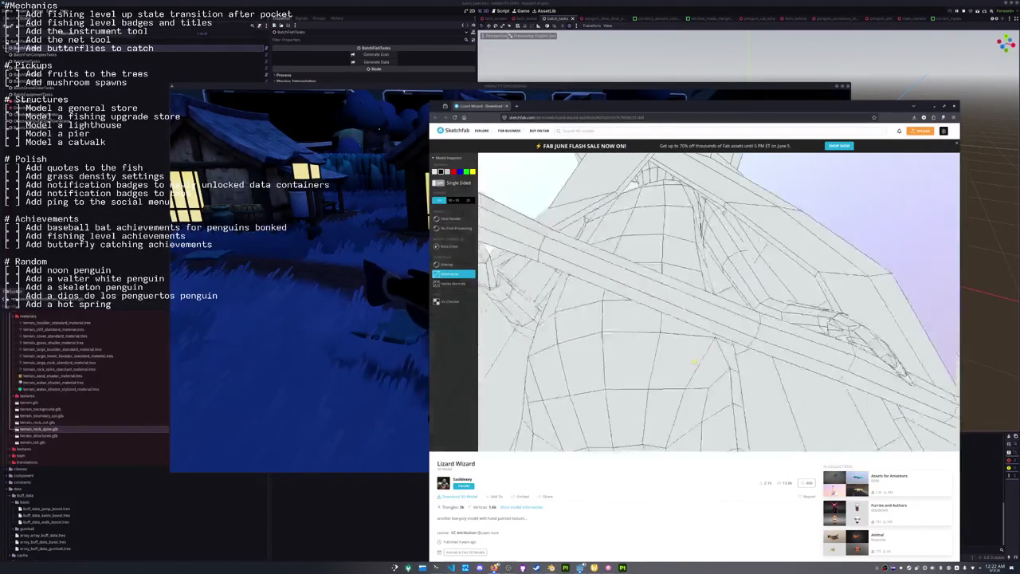
scroll(676, 362, up, 5)
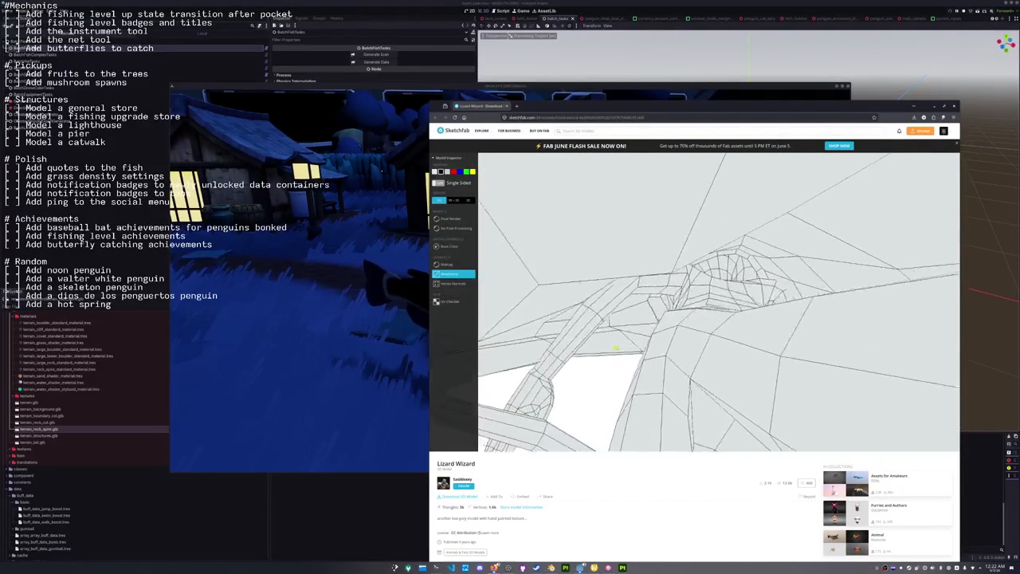
mouse_move(608, 350)
mouse_down()
mouse_move(625, 344)
mouse_move(592, 386)
mouse_move(564, 384)
mouse_move(575, 380)
mouse_move(517, 351)
mouse_move(674, 357)
mouse_move(672, 368)
mouse_move(689, 379)
mouse_up()
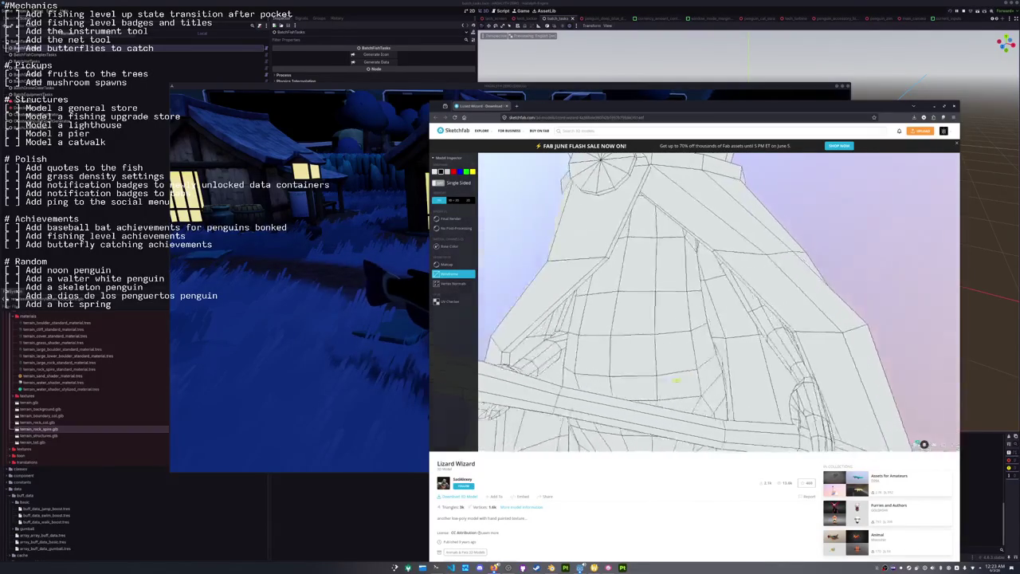
scroll(721, 363, up, 3)
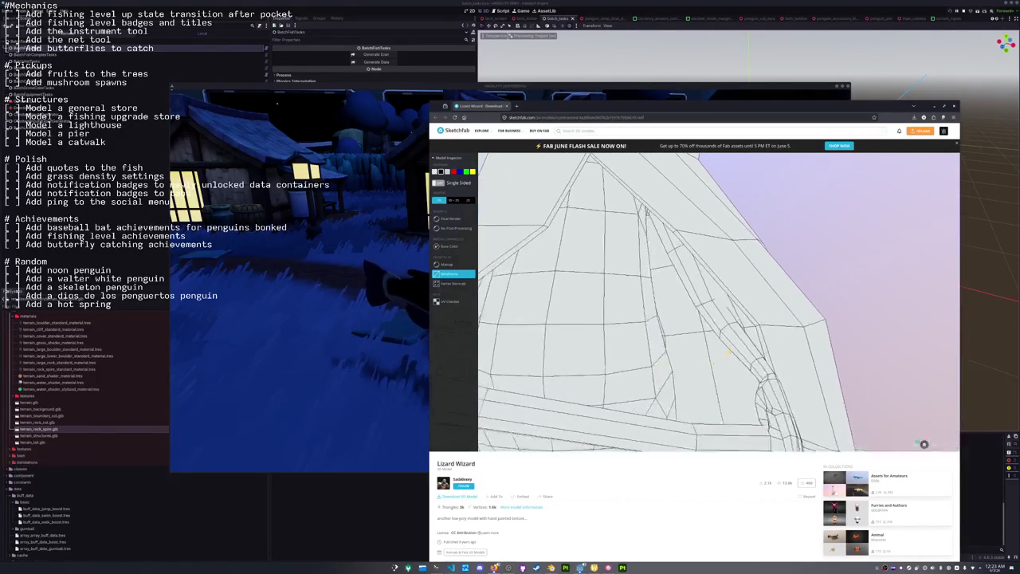
scroll(797, 382, up, 3)
Return to the textured model at a new angle and capture a region screenshot of the mesh close-up.
click(924, 444)
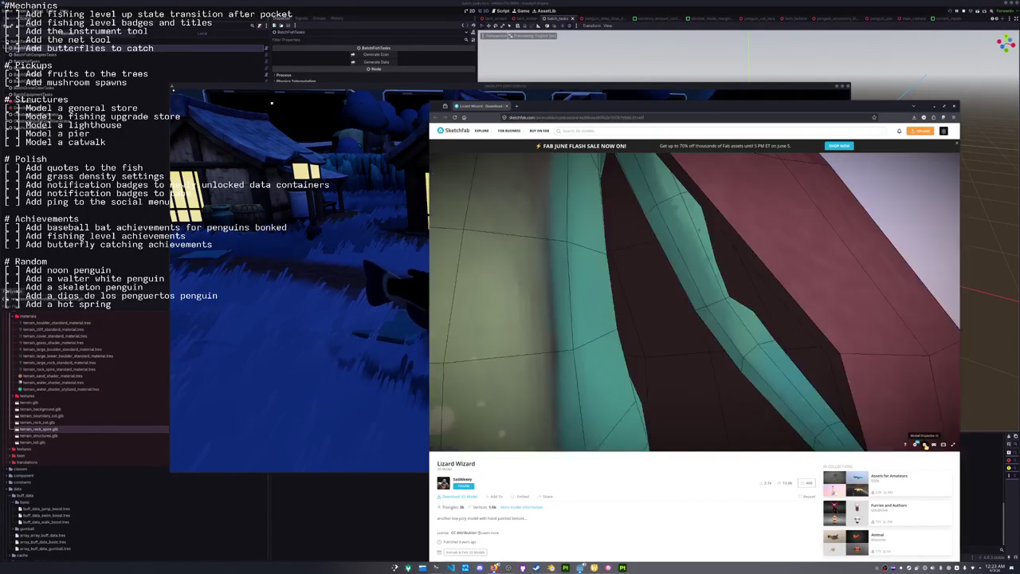
drag(599, 375, 639, 355)
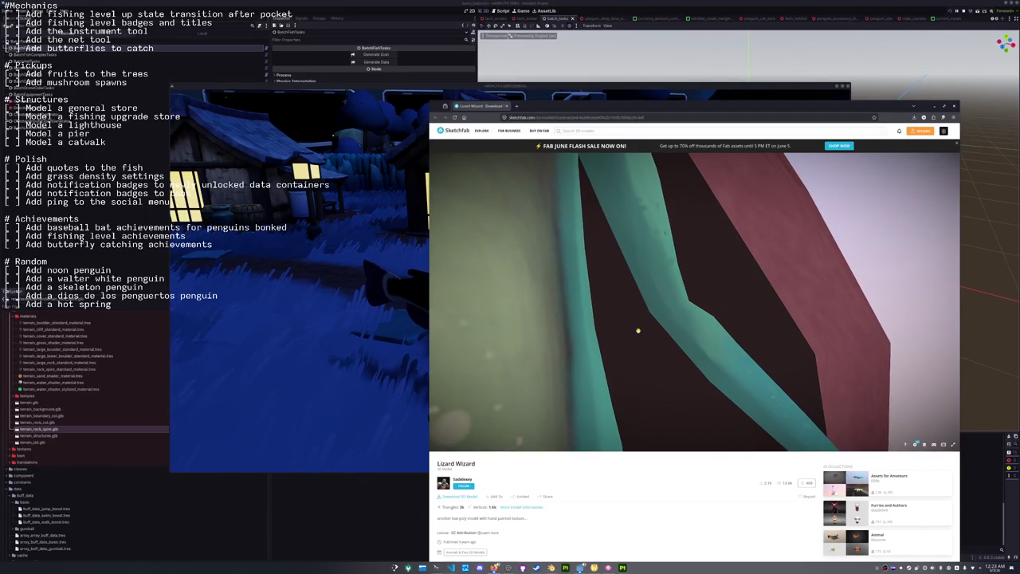
key(super+shift+Print)
drag(601, 184, 789, 358)
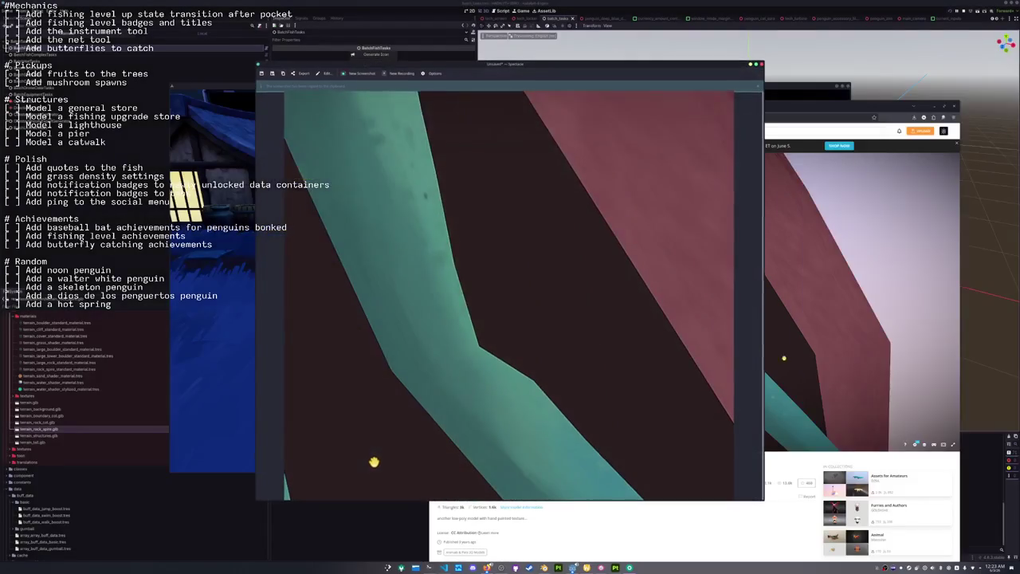
Annotate the close-up with a red 'Model ruined' note and arrow, then go back to the Lizard Wizard.
click(328, 73)
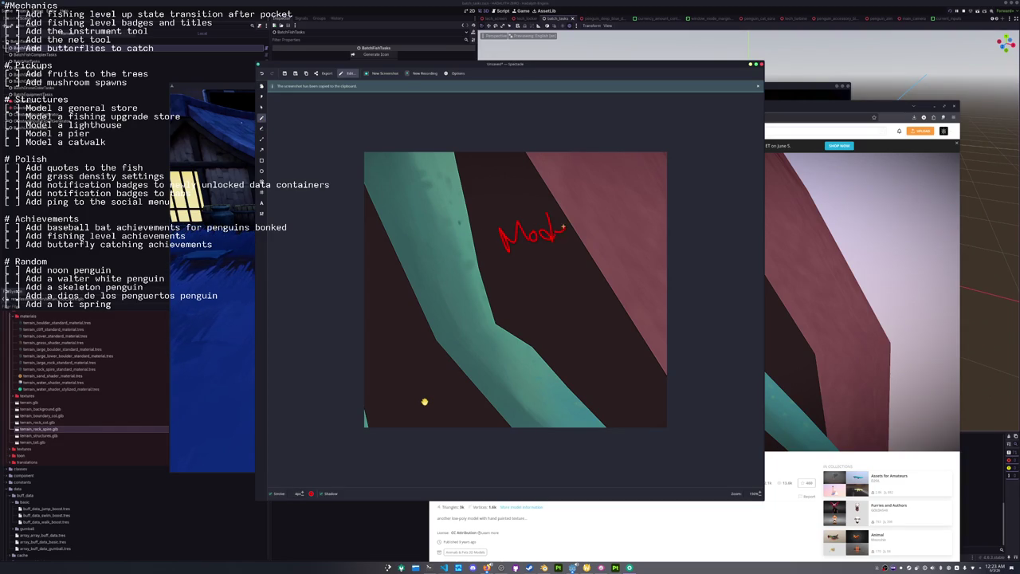
drag(541, 296, 553, 282)
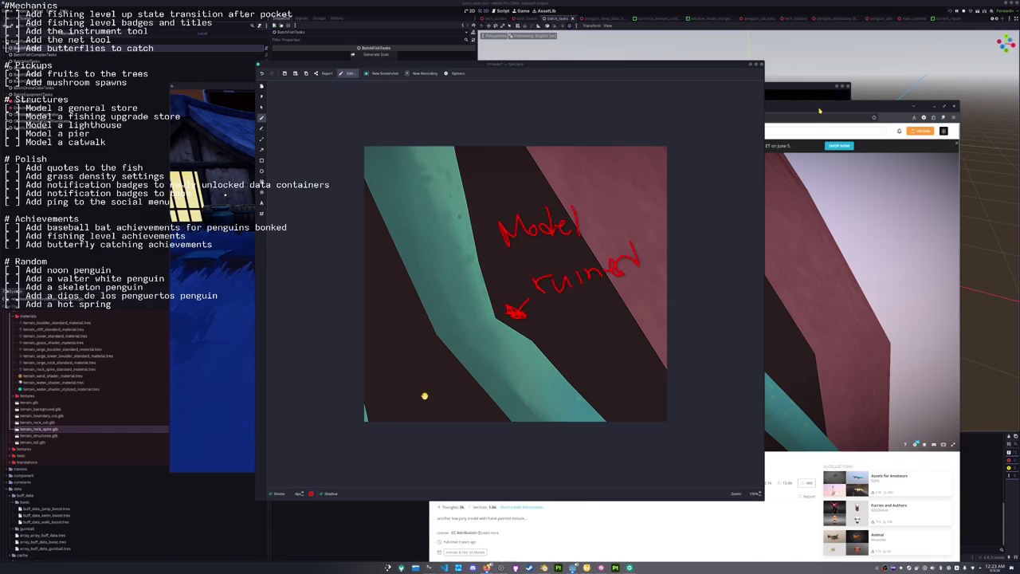
mouse_move(667, 273)
mouse_down()
mouse_move(606, 283)
mouse_move(628, 256)
mouse_move(665, 282)
mouse_move(610, 285)
mouse_move(645, 286)
mouse_move(635, 295)
mouse_move(652, 296)
mouse_move(633, 314)
mouse_move(764, 445)
mouse_up()
scroll(606, 283, up, 5)
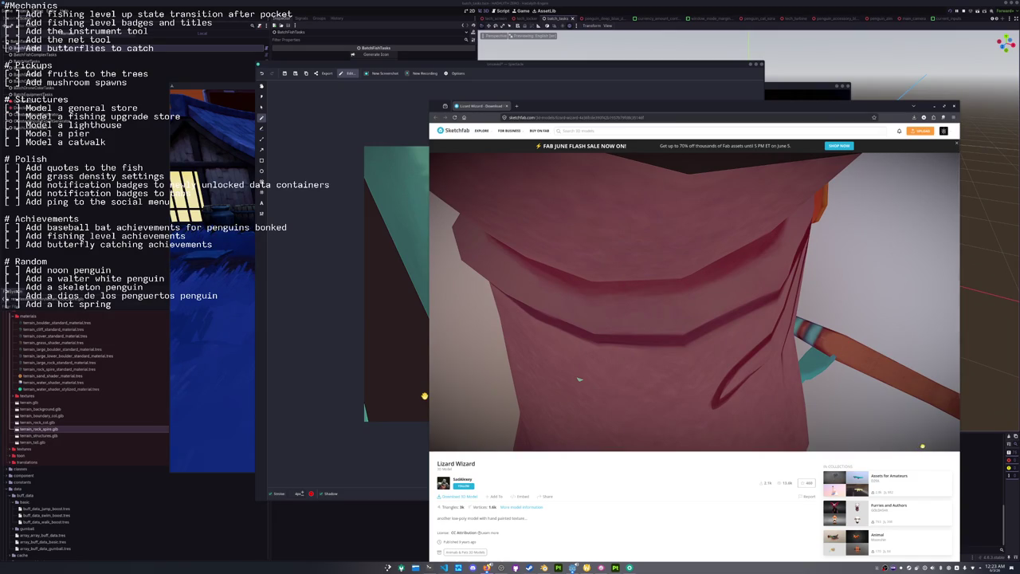
Show the UV layout and Base Color texture, and turn the Lizard Wizard to face front.
key(i)
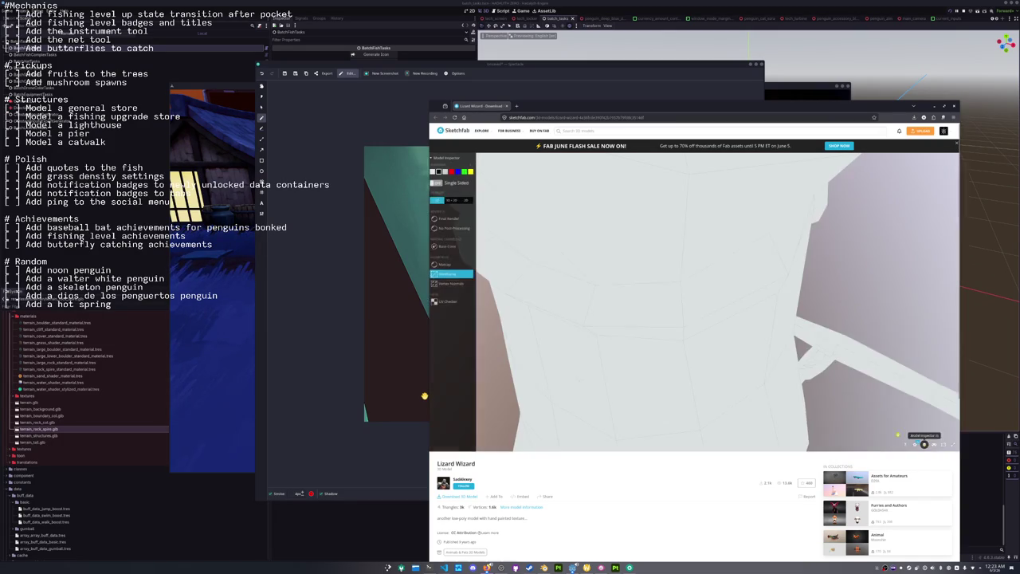
click(452, 201)
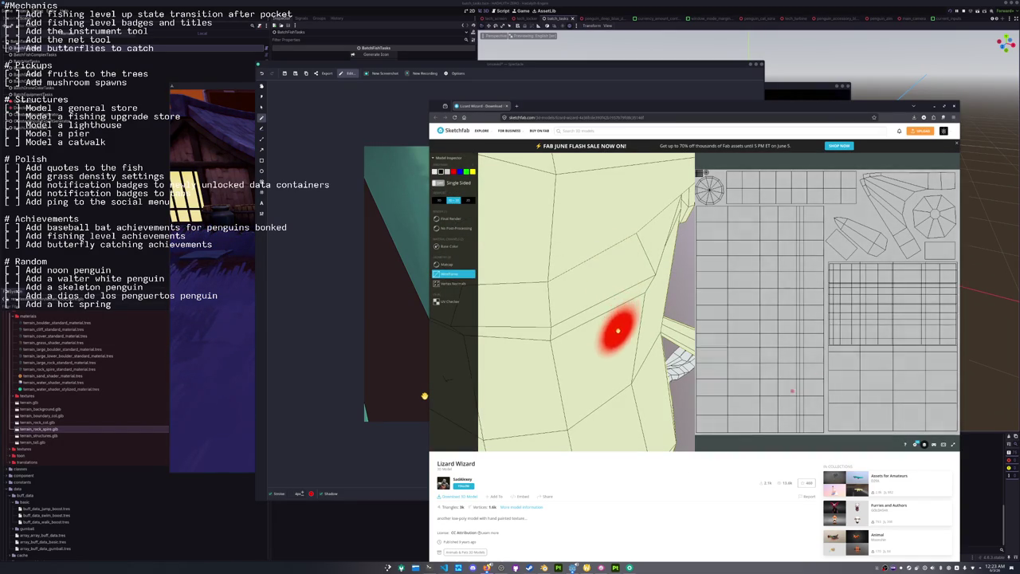
click(451, 246)
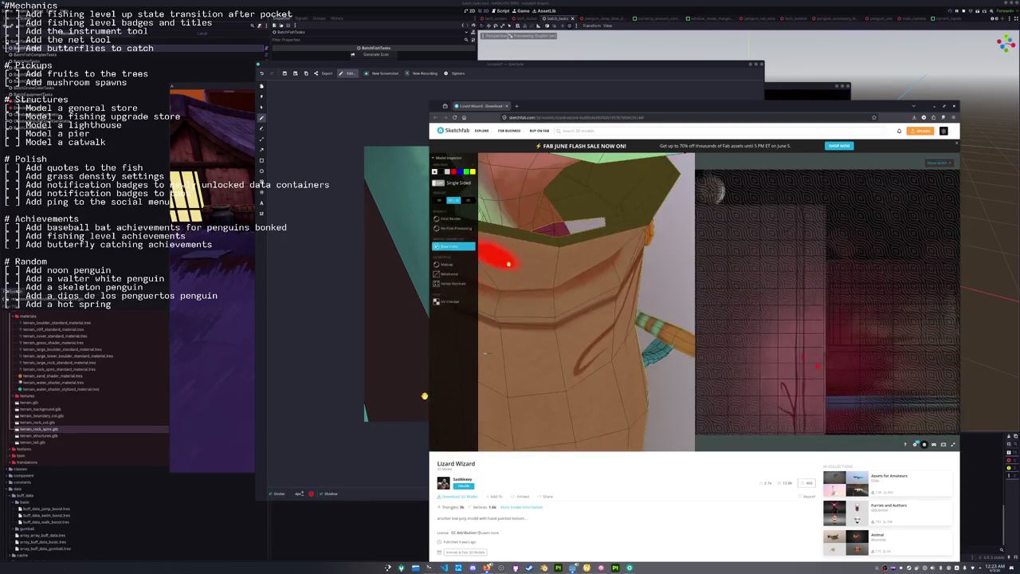
scroll(573, 435, up, 3)
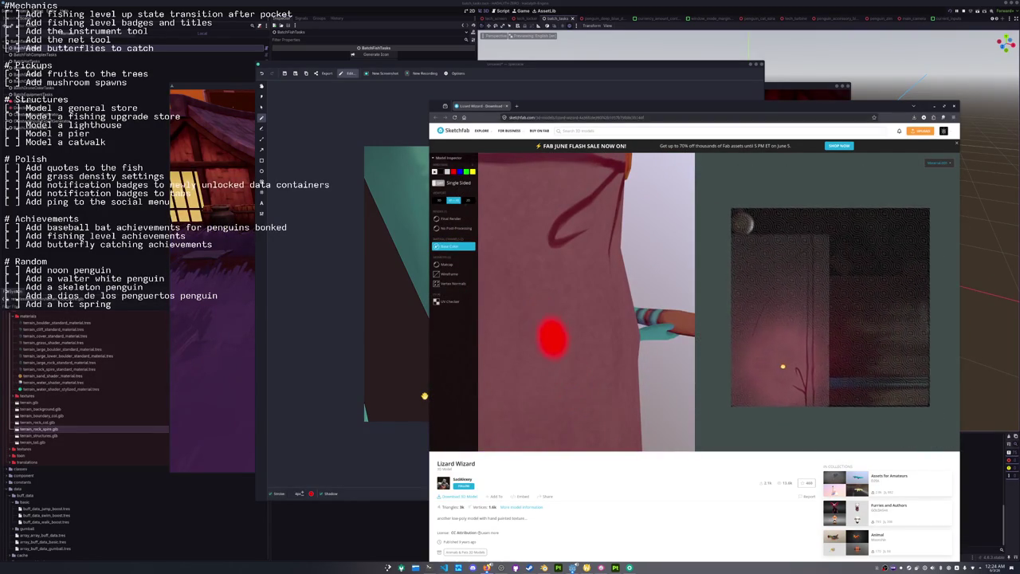
drag(553, 350, 592, 360)
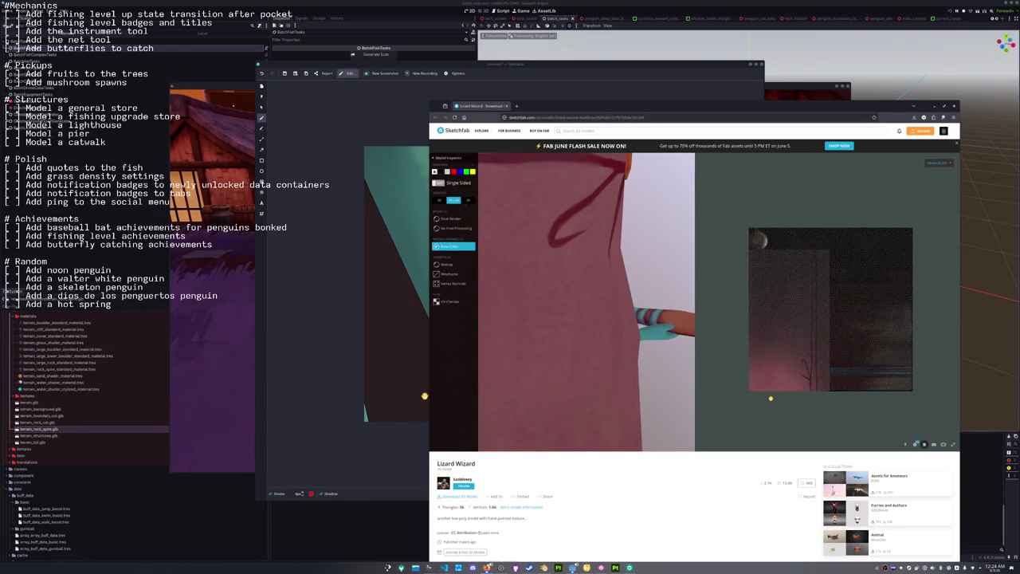
drag(632, 398, 583, 296)
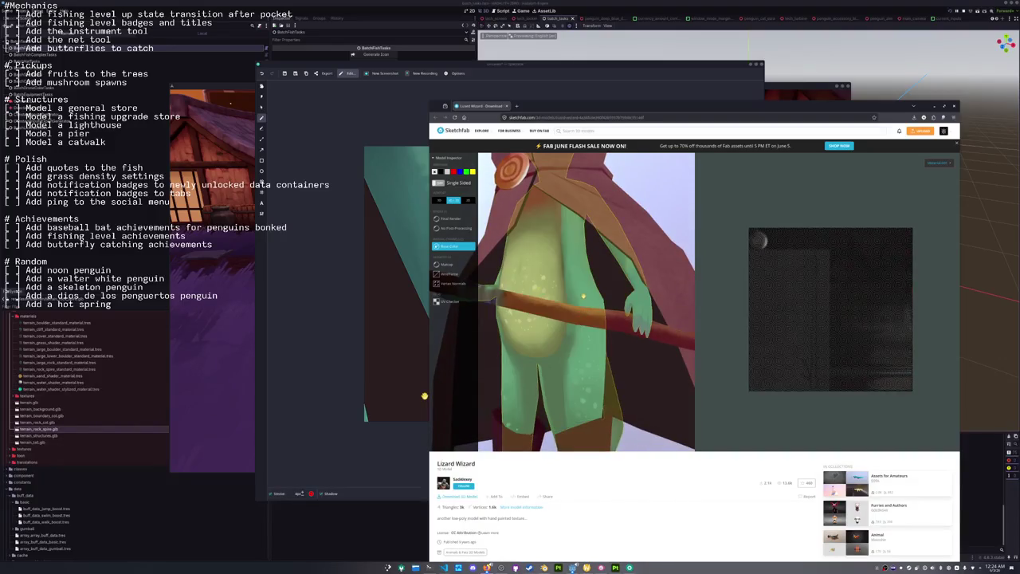
Zoom in and out on the Lizard Wizard's head to examine its painted texture.
scroll(571, 277, down, 5)
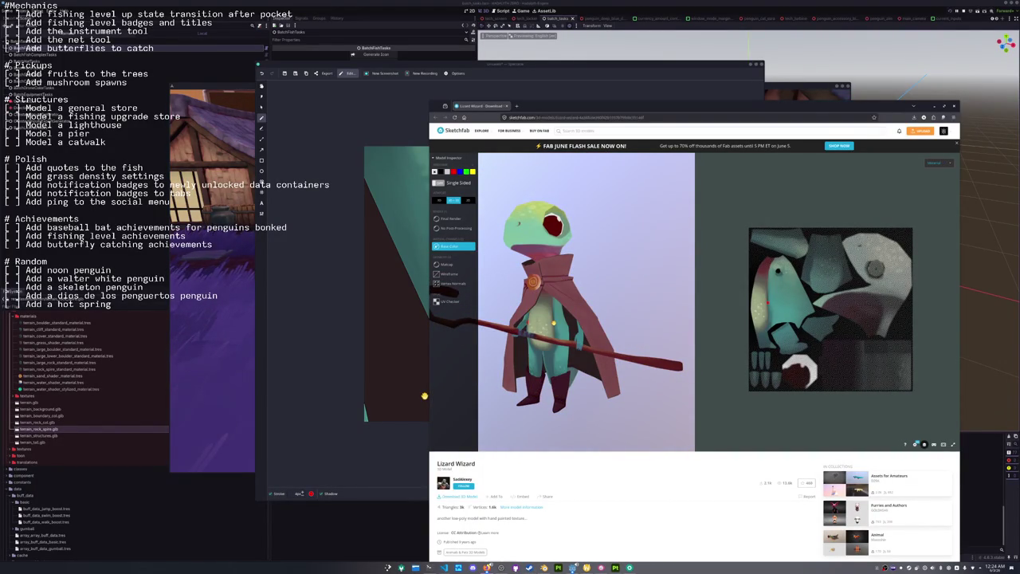
scroll(552, 323, up, 1)
scroll(552, 327, up, 2)
scroll(550, 331, up, 2)
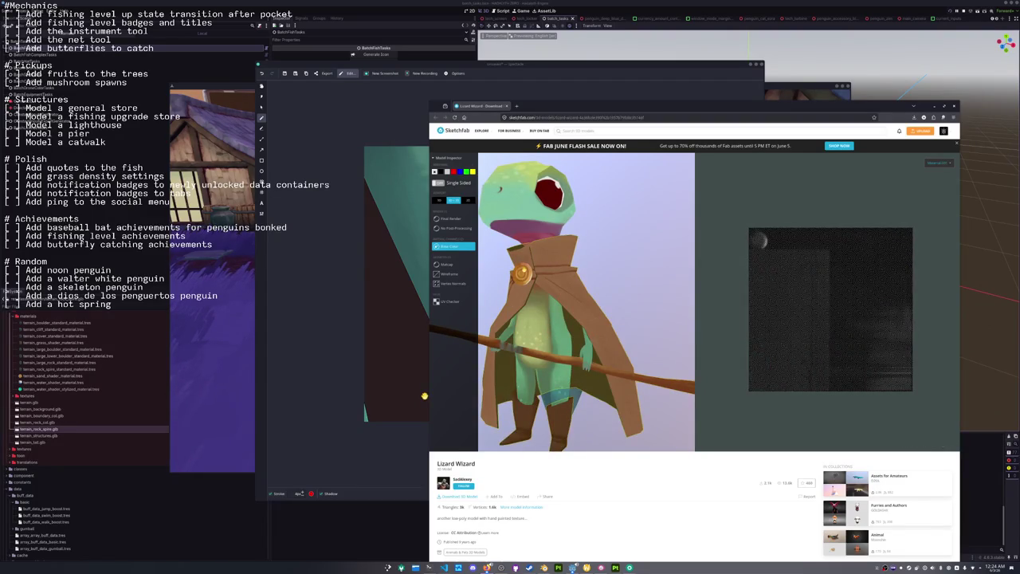
scroll(558, 319, down, 3)
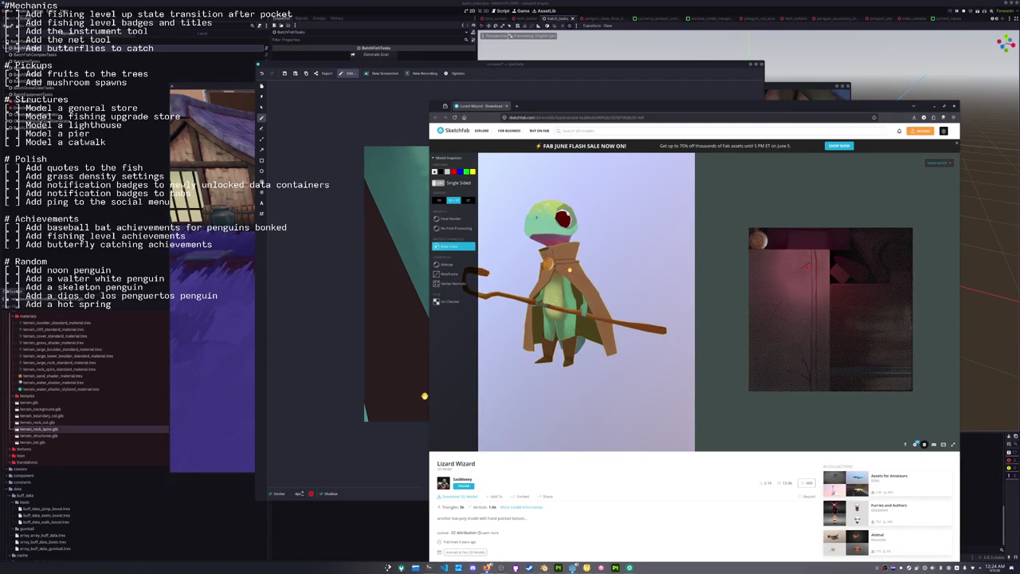
scroll(569, 269, up, 1)
scroll(605, 295, up, 1)
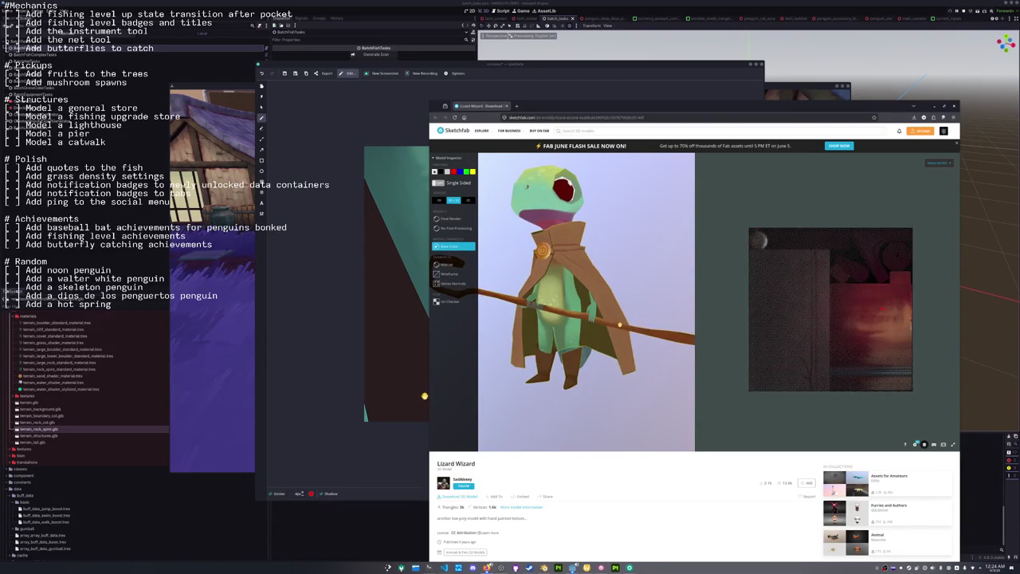
scroll(585, 303, down, 2)
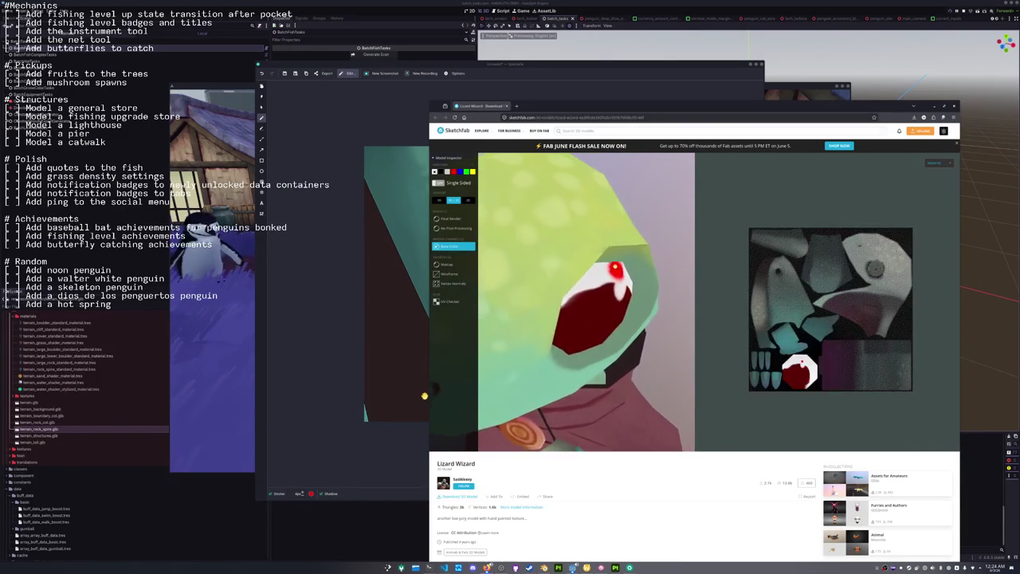
View the head as a wireframe around the eye ring with Single Sided turned on.
click(451, 273)
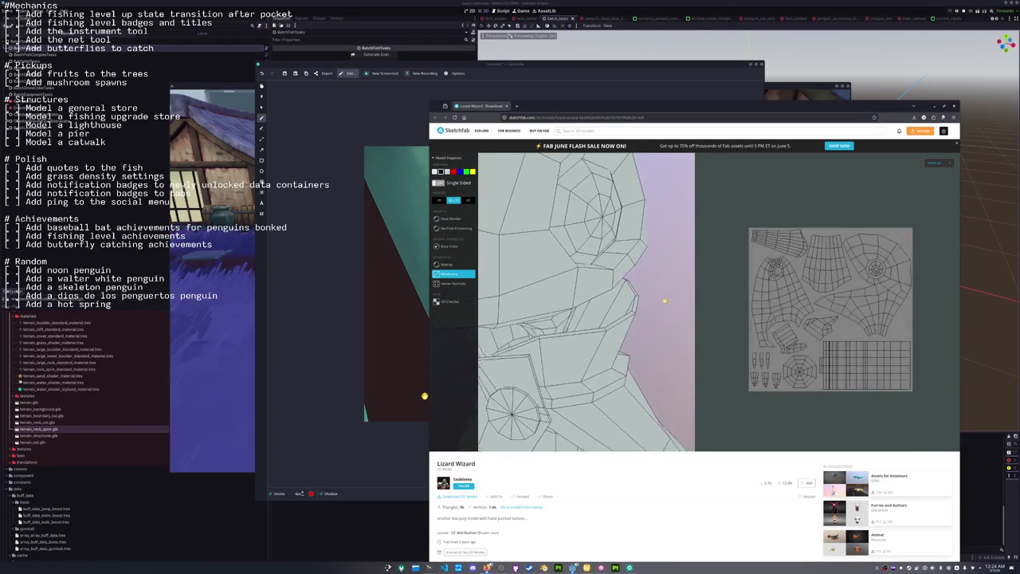
drag(664, 301, 559, 289)
mouse_move(554, 225)
mouse_down()
mouse_move(551, 311)
mouse_move(608, 312)
mouse_move(526, 341)
mouse_move(542, 337)
mouse_move(535, 341)
mouse_up()
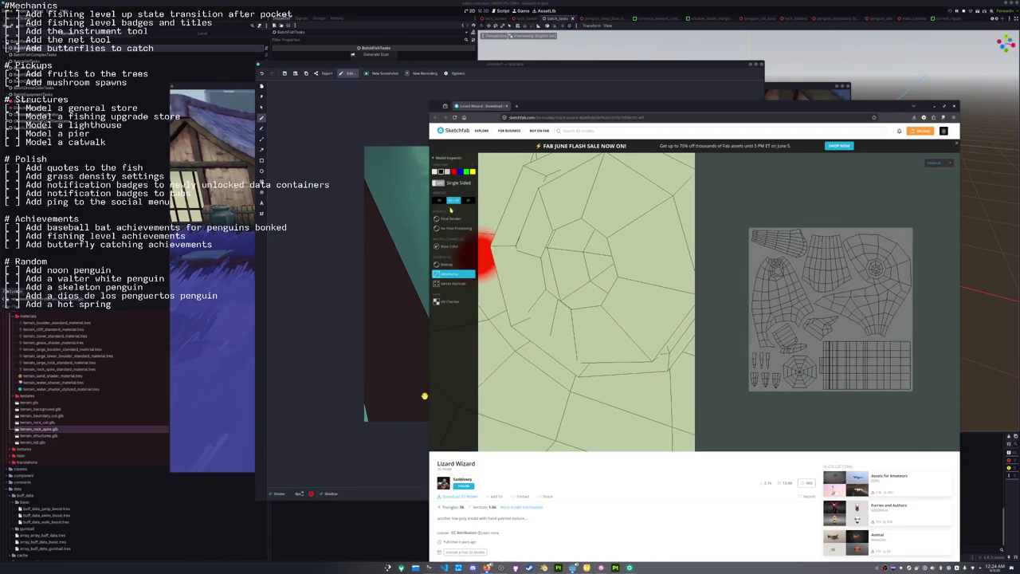
drag(482, 254, 608, 255)
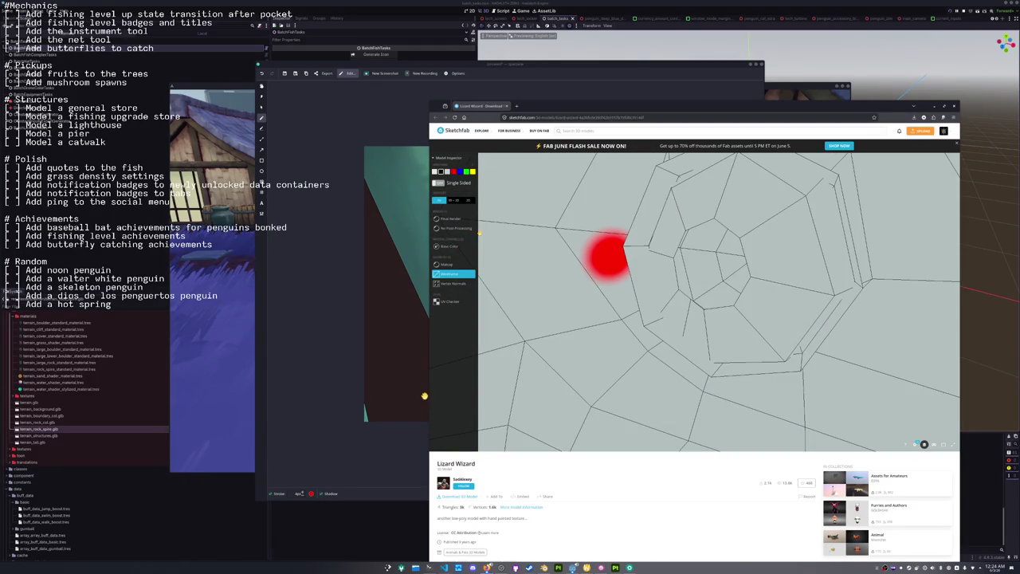
click(438, 182)
mouse_move(601, 266)
mouse_down()
mouse_move(584, 277)
mouse_move(615, 271)
mouse_move(483, 219)
mouse_move(619, 249)
mouse_move(635, 271)
mouse_up()
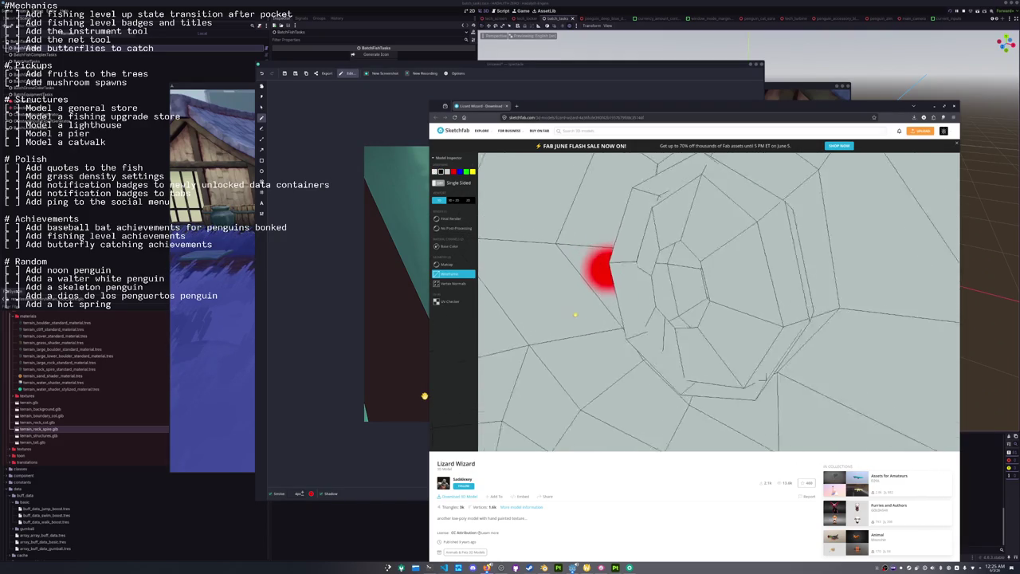
Switch to Matcap shading, orbit around the eye, and zoom out toward the full figure.
click(454, 264)
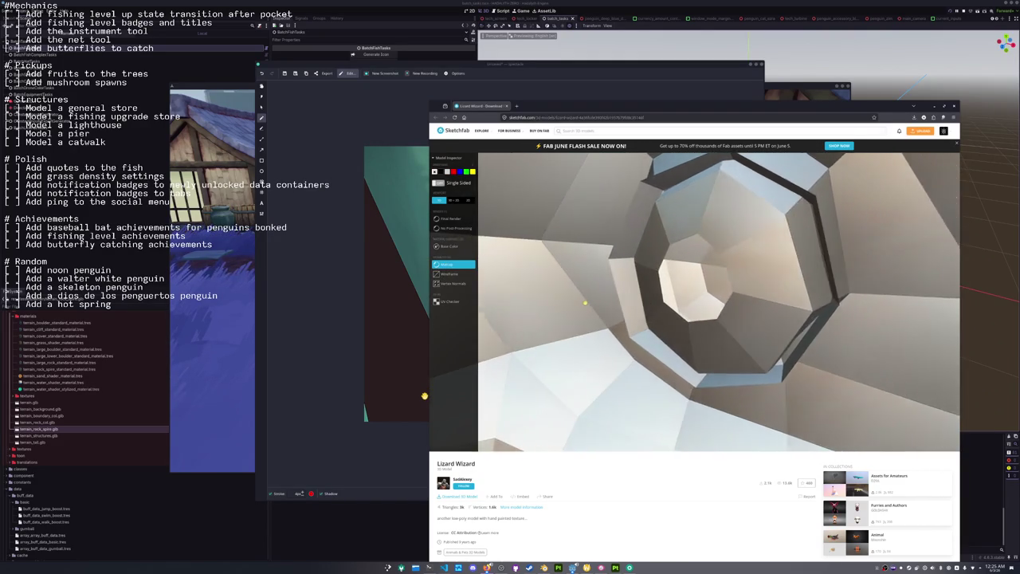
mouse_move(526, 279)
mouse_down()
mouse_move(581, 307)
mouse_move(577, 300)
mouse_move(983, 394)
mouse_up()
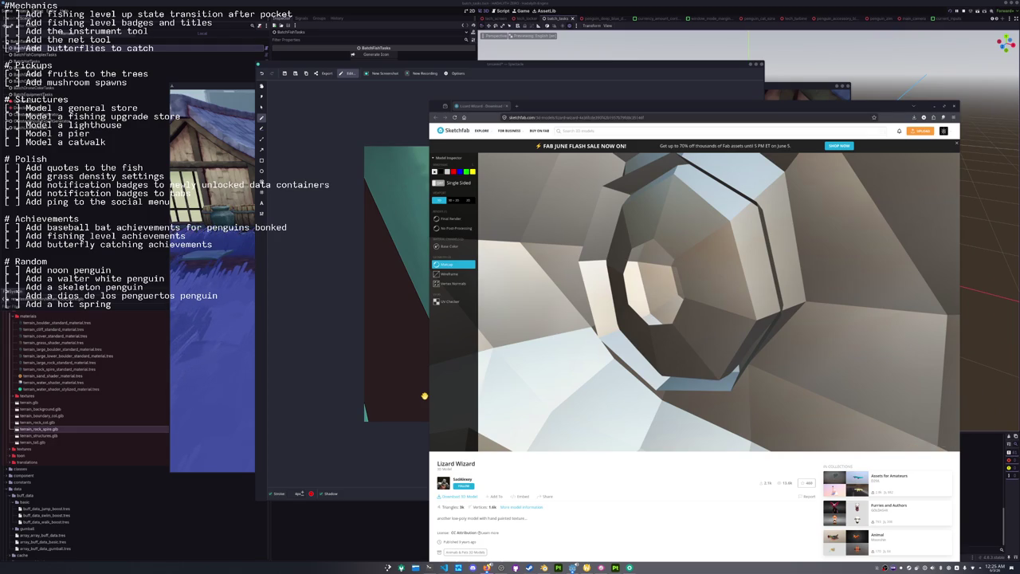
drag(829, 283, 826, 279)
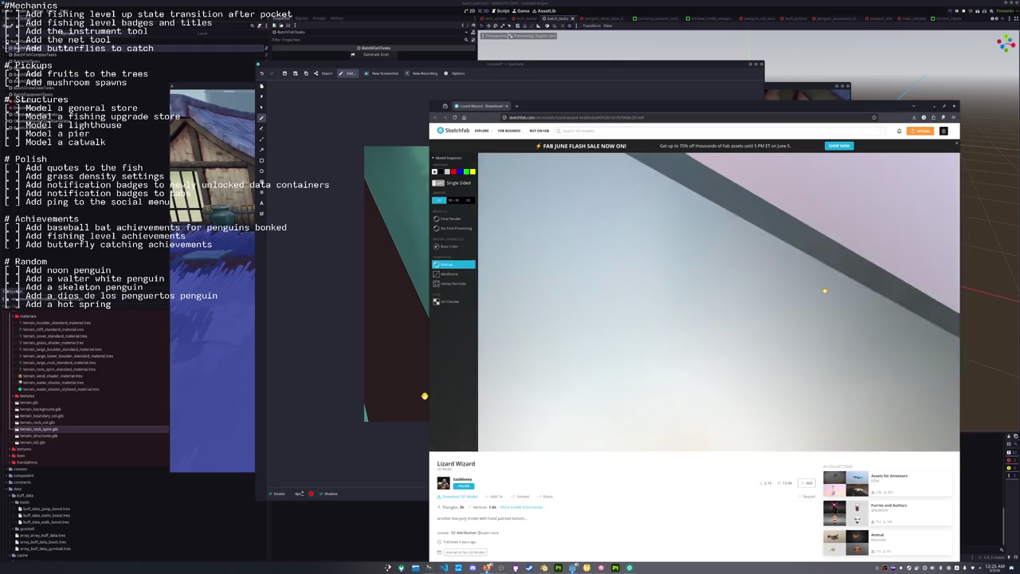
scroll(826, 279, down, 5)
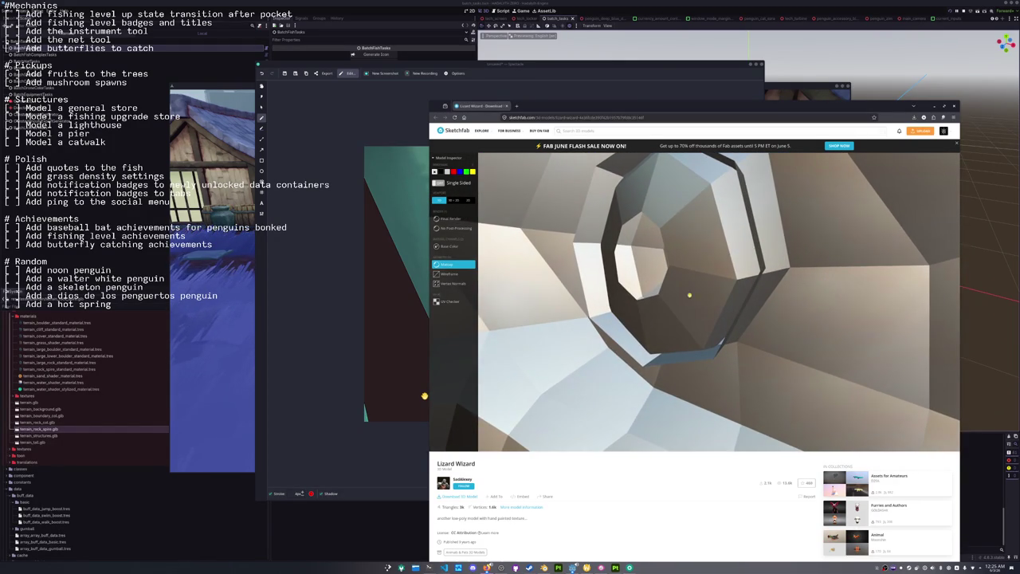
drag(689, 295, 633, 286)
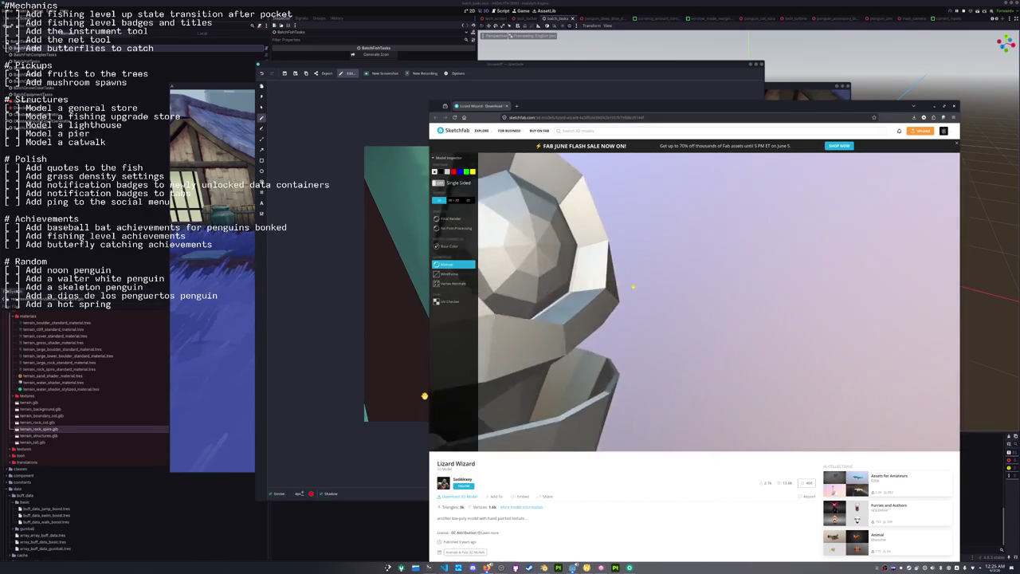
scroll(633, 286, down, 5)
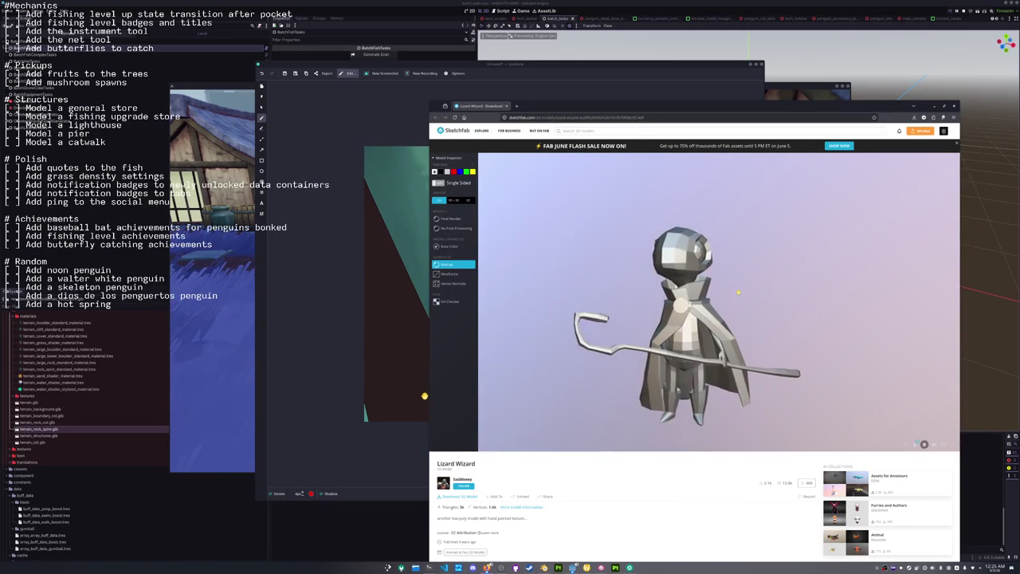
Orbit close around the matcap head, body panels, staff and hand, then switch back to Wireframe.
scroll(739, 292, up, 3)
scroll(717, 297, up, 3)
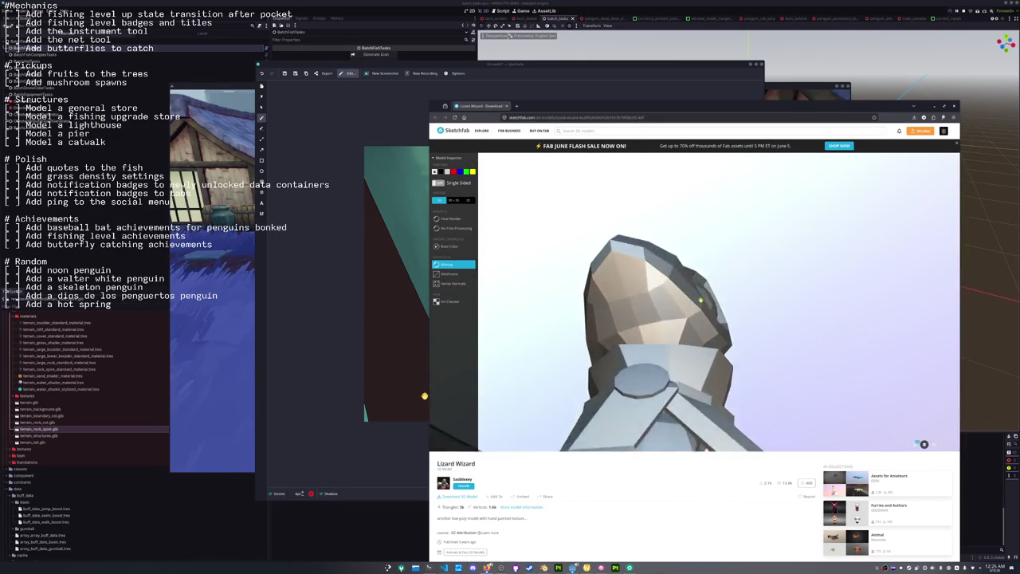
mouse_move(701, 300)
mouse_down()
mouse_move(608, 324)
mouse_move(639, 337)
mouse_move(646, 296)
mouse_move(649, 308)
mouse_move(697, 324)
mouse_move(675, 290)
mouse_move(680, 305)
mouse_up()
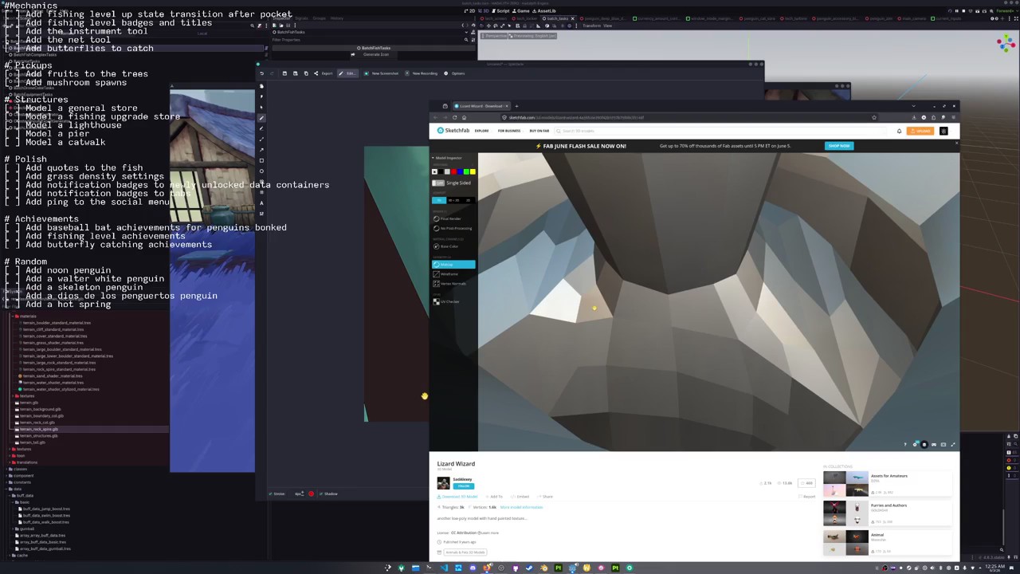
mouse_move(593, 307)
mouse_down()
mouse_move(565, 317)
mouse_move(665, 312)
mouse_move(676, 268)
mouse_move(611, 289)
mouse_move(612, 298)
mouse_up()
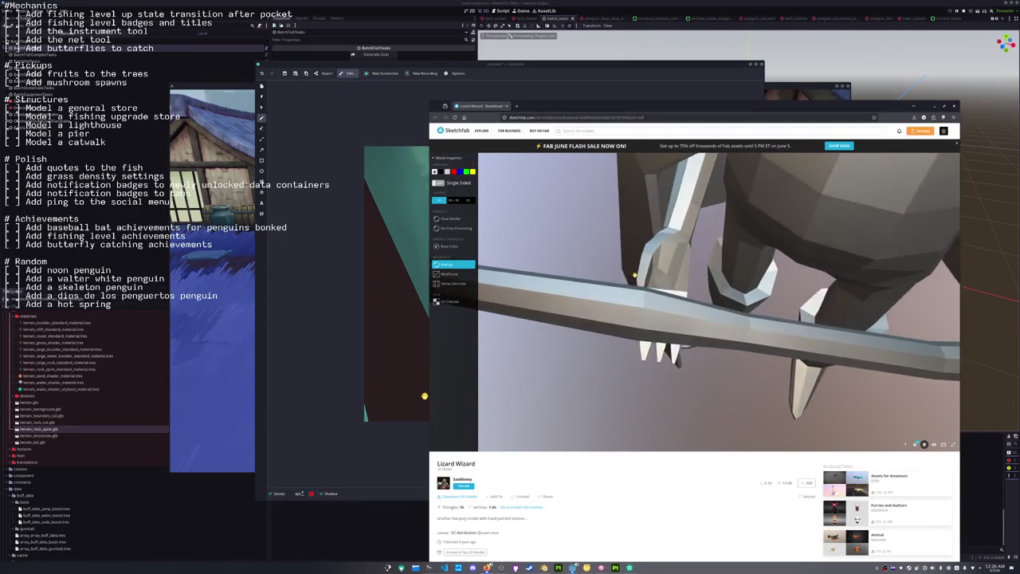
mouse_move(635, 275)
mouse_down()
mouse_move(609, 299)
mouse_move(606, 287)
mouse_move(630, 306)
mouse_move(633, 297)
mouse_move(625, 314)
mouse_move(590, 300)
mouse_move(552, 311)
mouse_move(612, 292)
mouse_move(600, 264)
mouse_up()
click(451, 275)
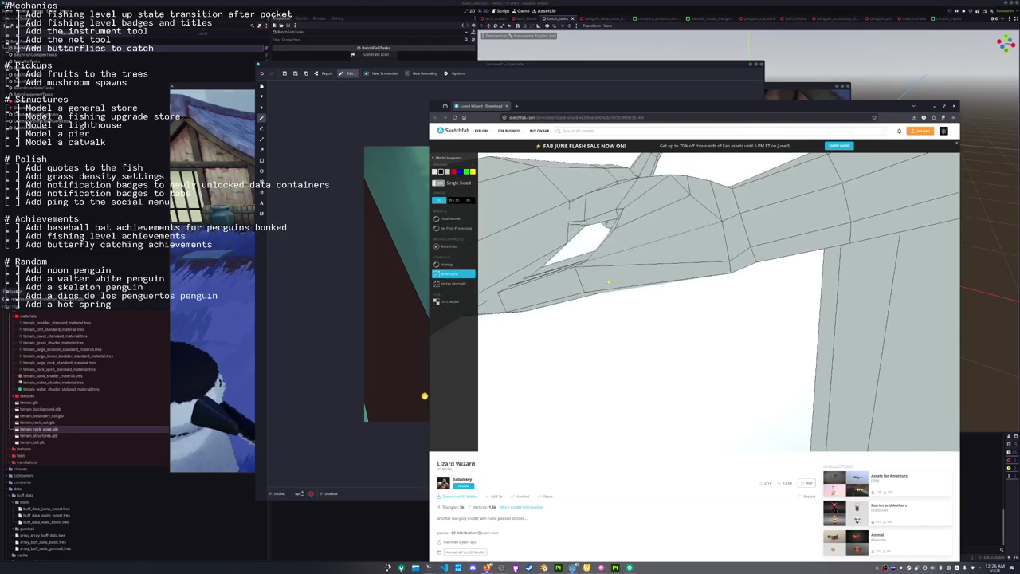
Orbit around the wireframe elbow and hand, zoom out to the body, and open the author's profile.
drag(608, 278, 632, 298)
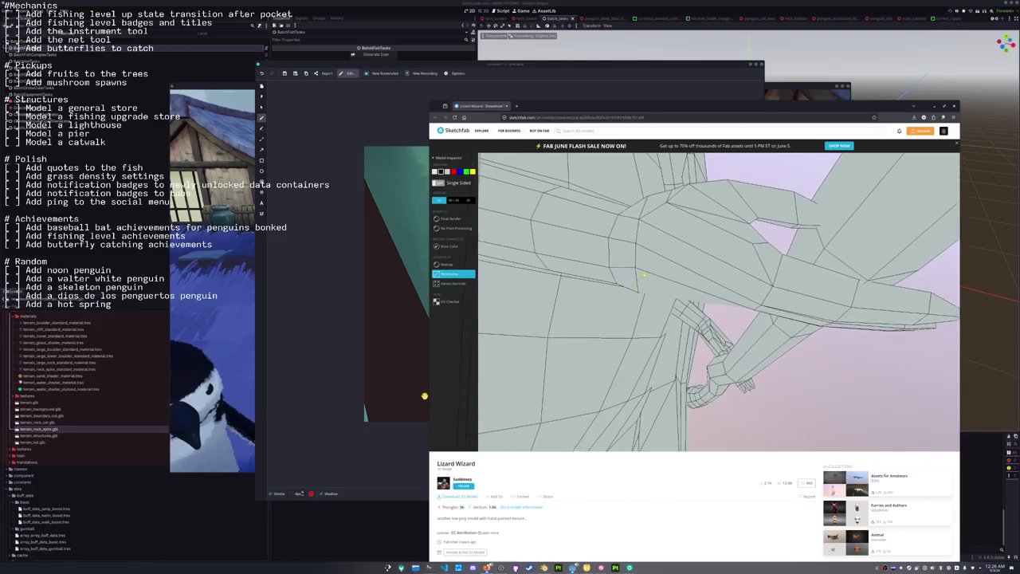
mouse_move(631, 274)
mouse_down()
mouse_move(649, 262)
mouse_move(638, 302)
mouse_move(688, 312)
mouse_move(620, 282)
mouse_move(671, 330)
mouse_move(662, 305)
mouse_up()
scroll(662, 304, down, 3)
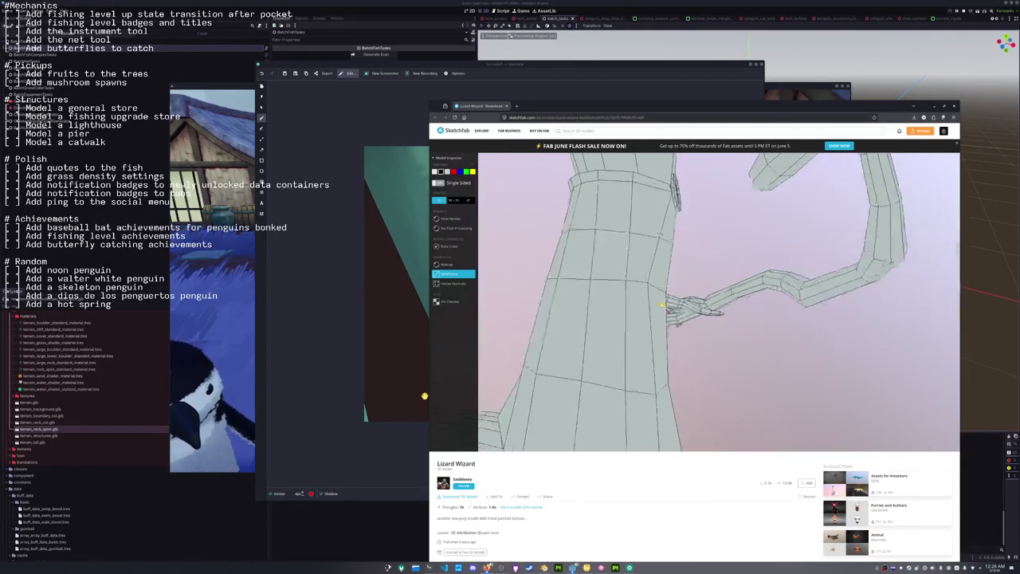
scroll(662, 304, down, 3)
scroll(662, 304, up, 3)
scroll(663, 304, up, 2)
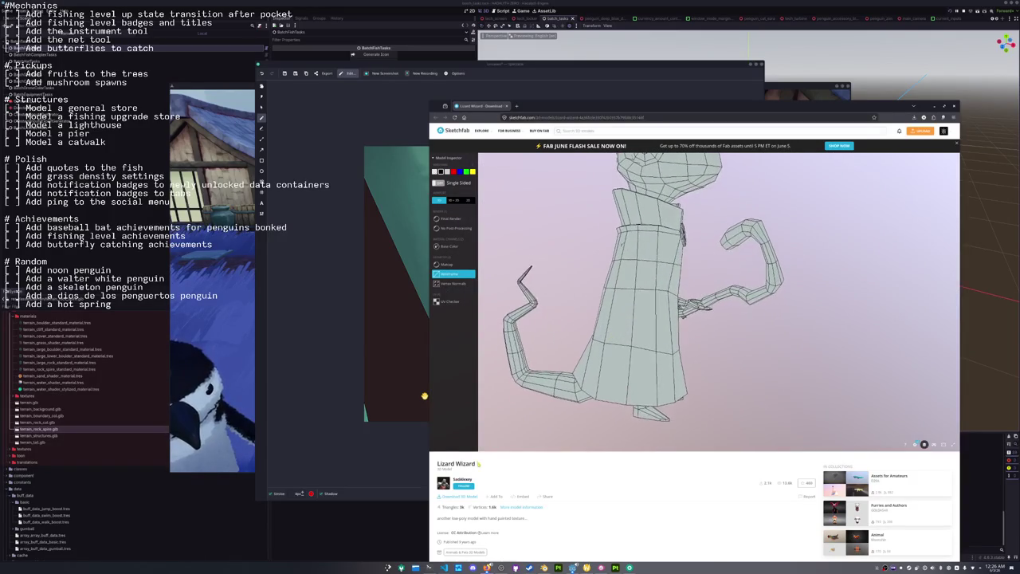
click(462, 479)
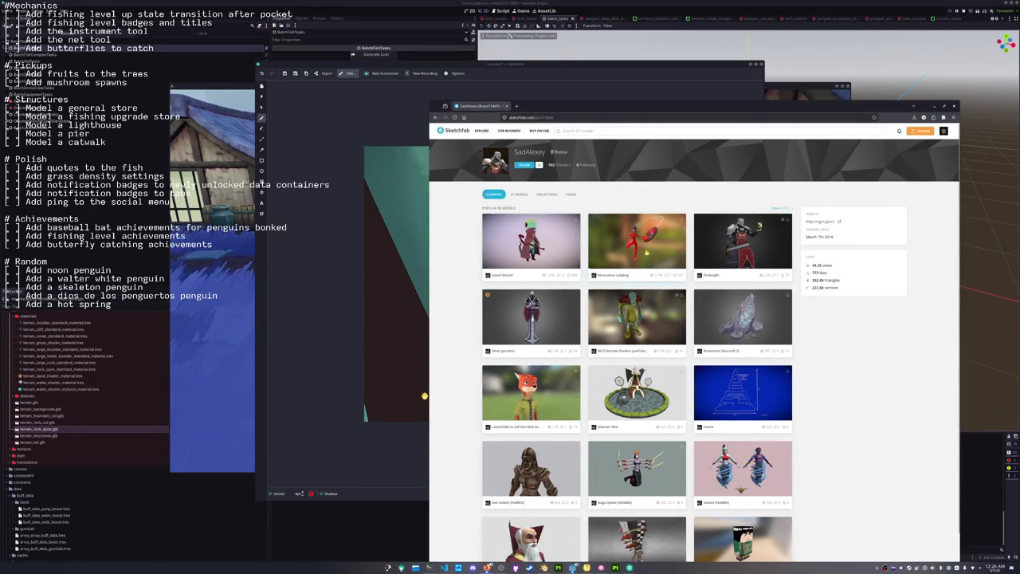
Scroll through the artist's model grid and open the Fireknight model.
scroll(681, 257, down, 2)
scroll(478, 280, down, 1)
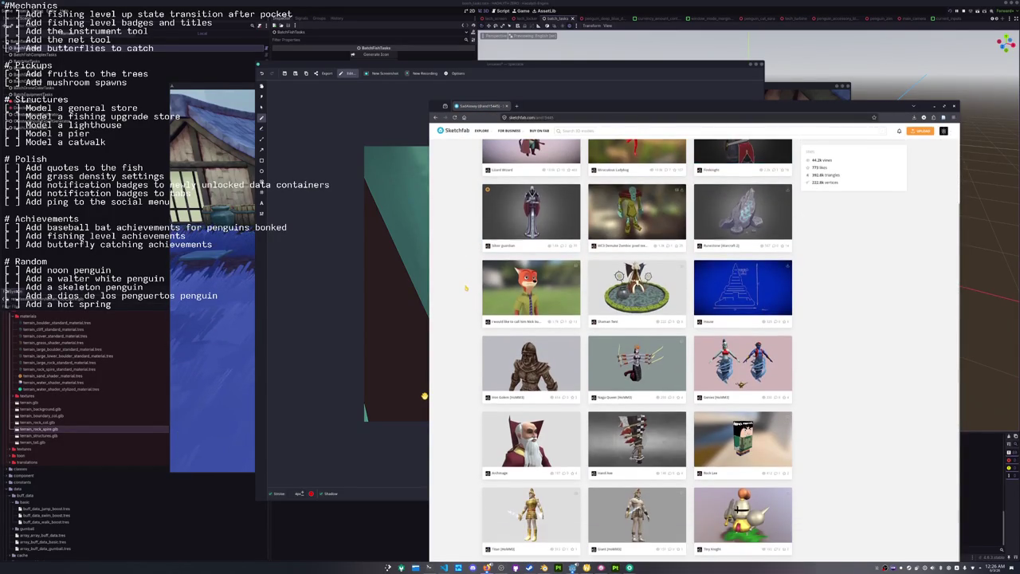
scroll(470, 285, down, 2)
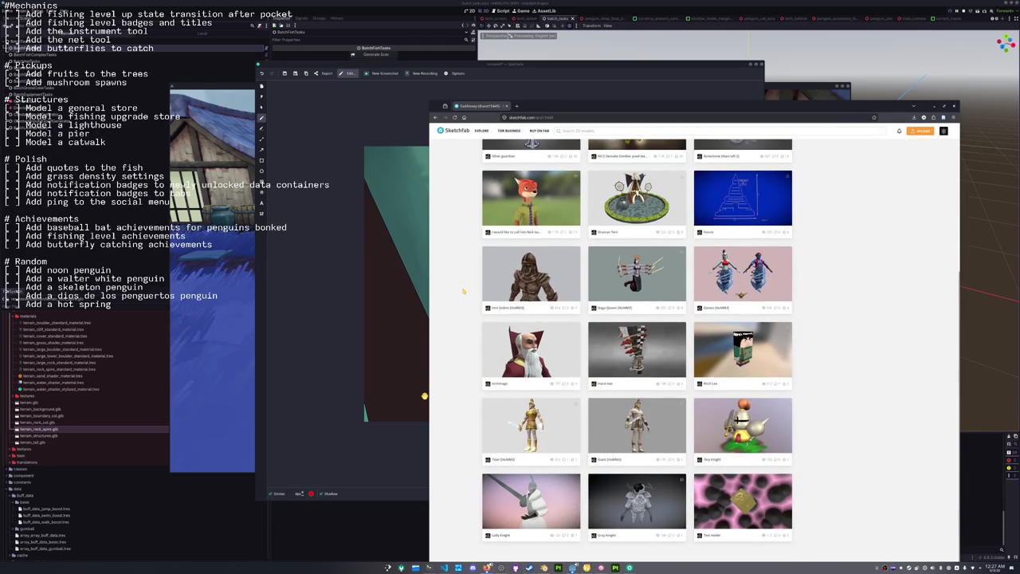
scroll(462, 293, up, 5)
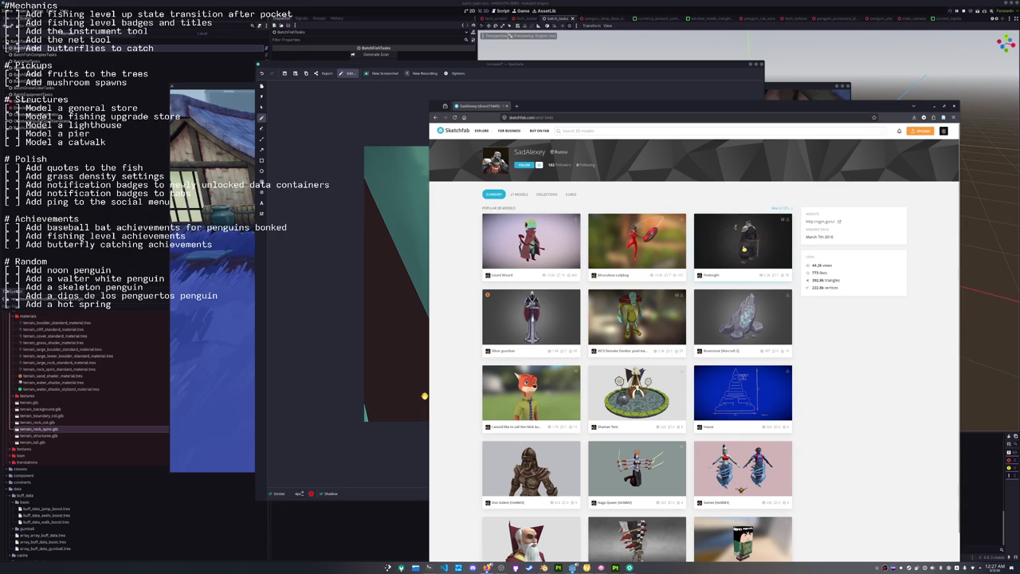
click(743, 247)
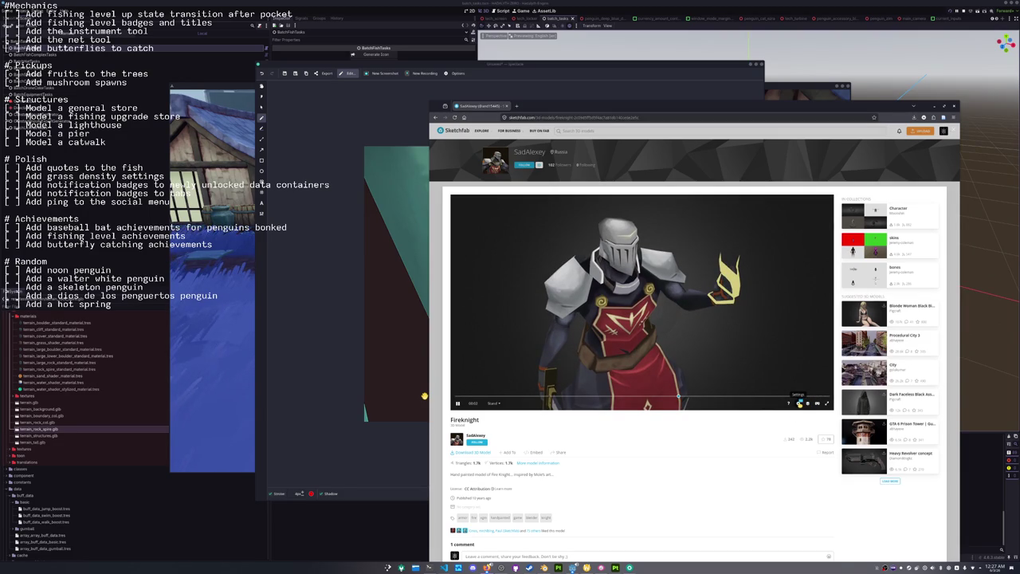
Freeze the Fireknight in Static pose, show its bones, and toggle the texture side panel.
click(491, 403)
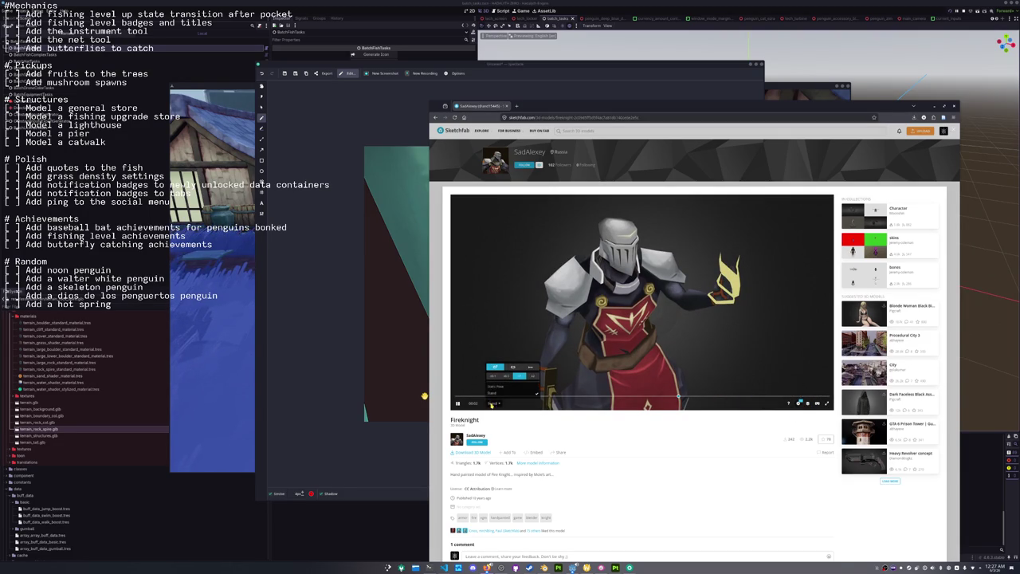
click(498, 388)
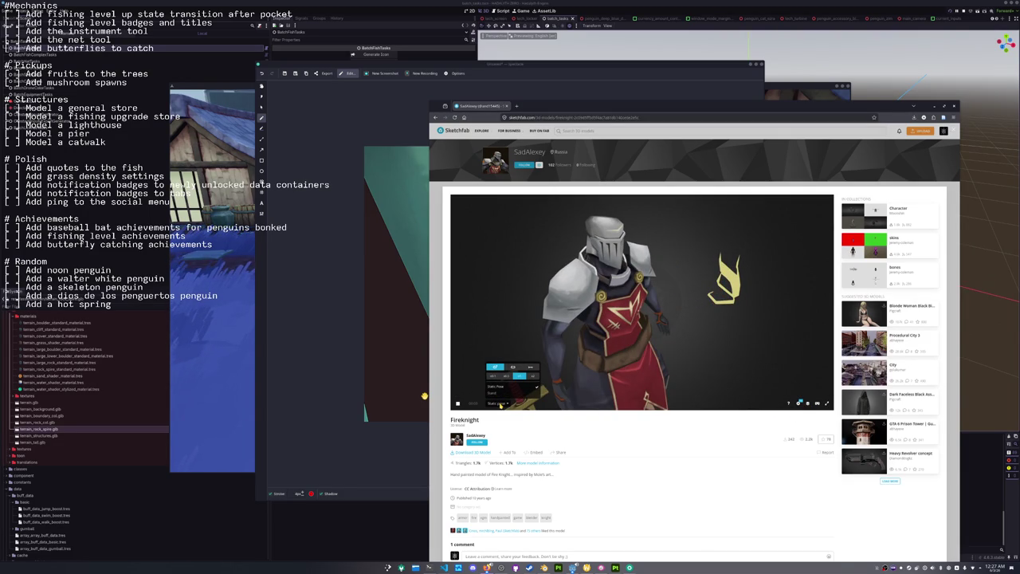
click(808, 405)
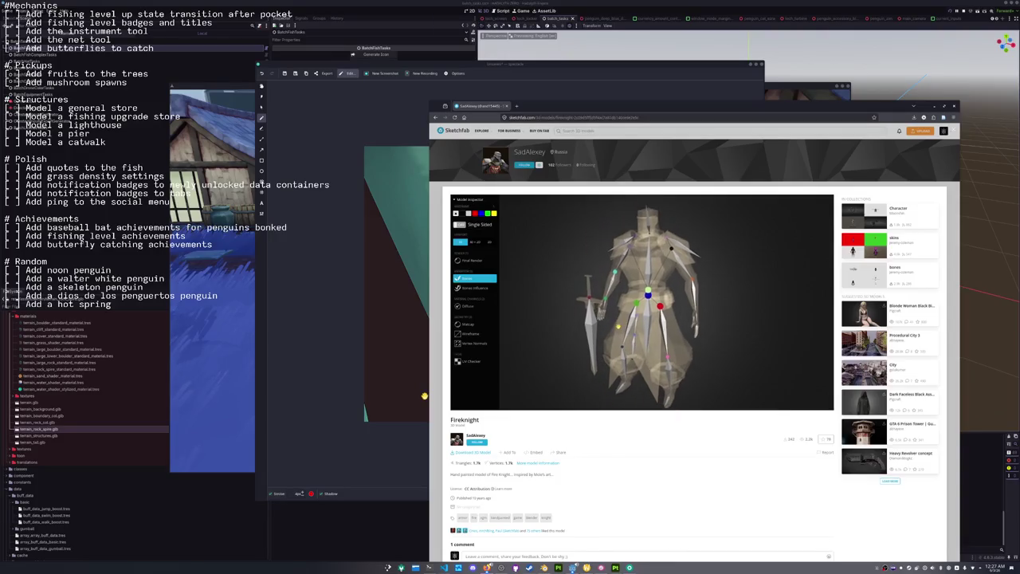
drag(570, 320, 594, 309)
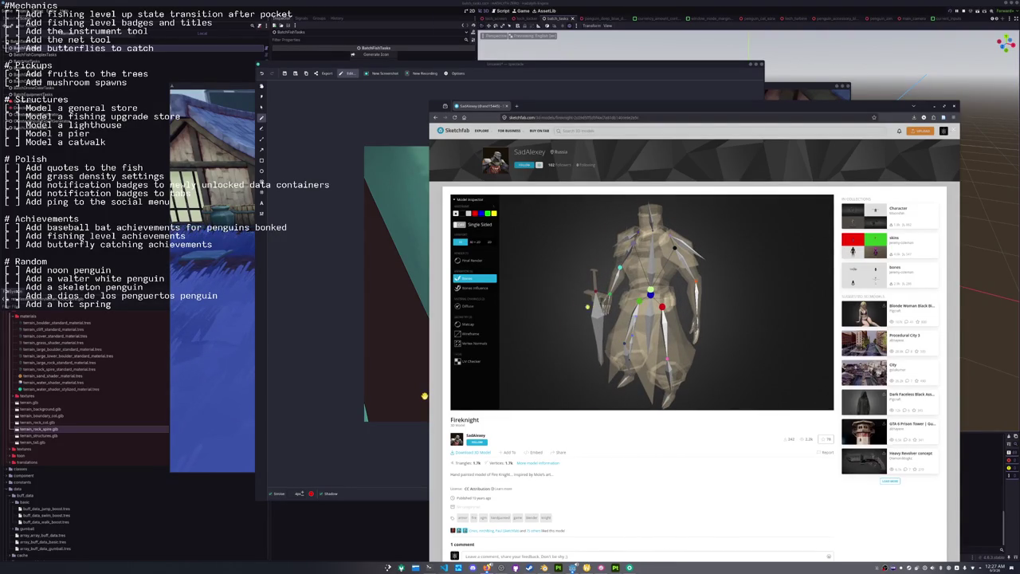
click(472, 243)
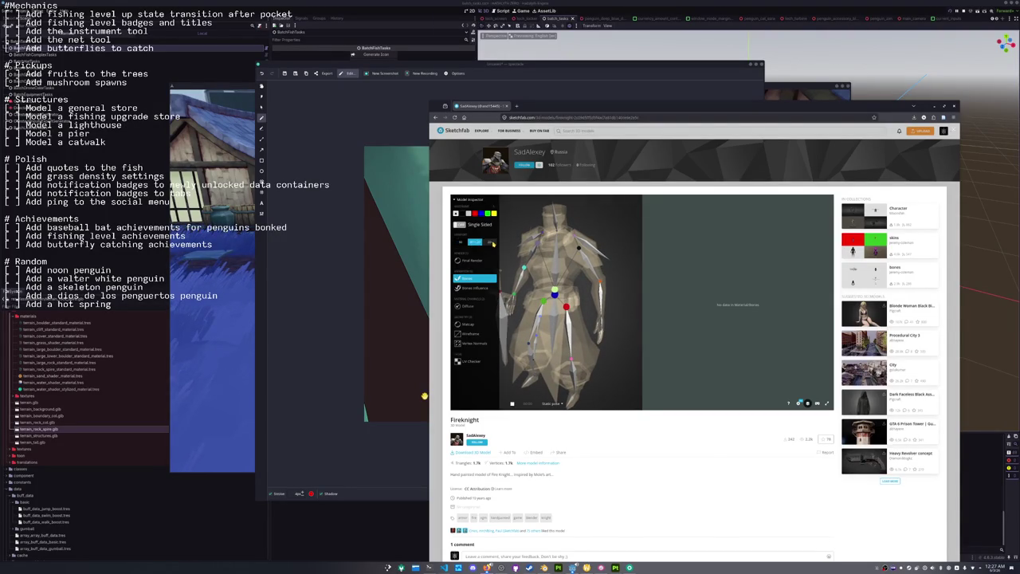
click(458, 243)
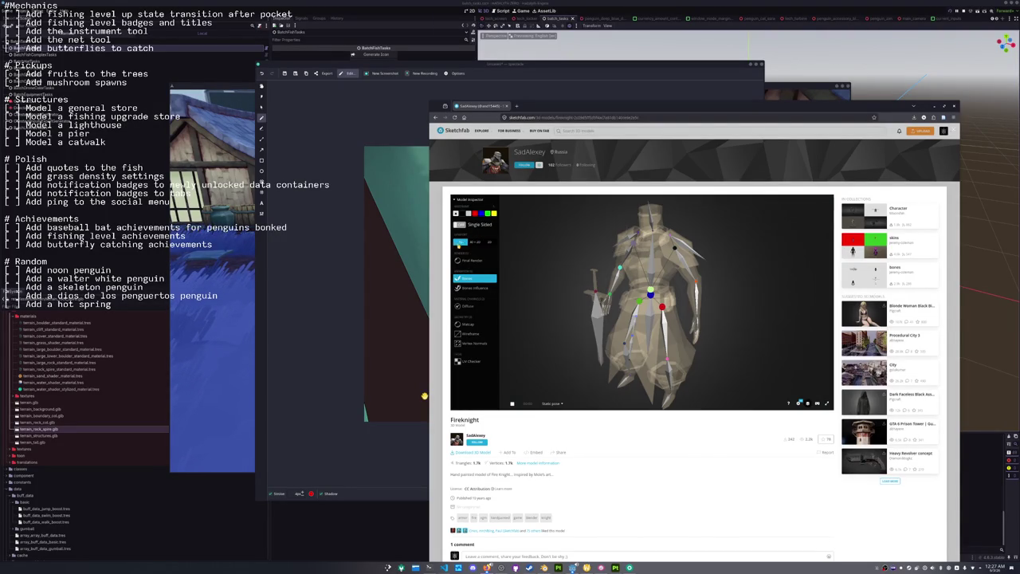
Cycle through Skin Influence, Diffuse, Matcap and Wireframe views, then orbit the wireframe knight.
click(471, 289)
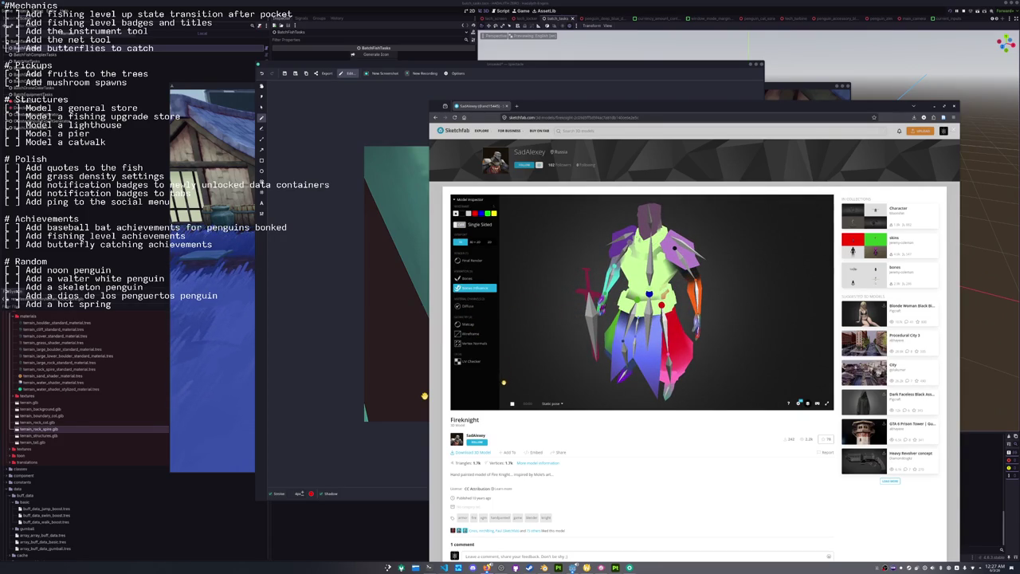
click(468, 307)
click(471, 324)
click(474, 333)
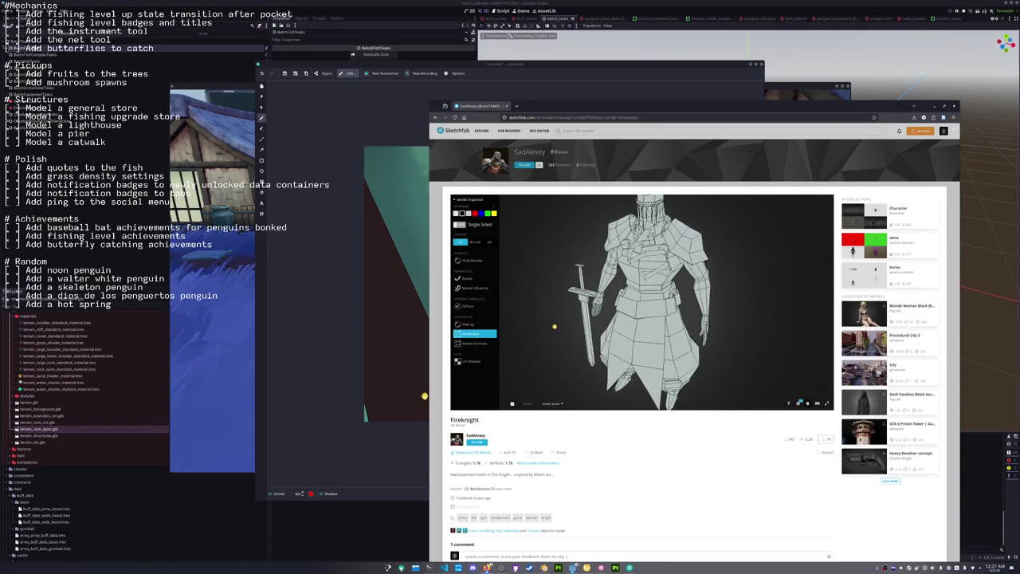
scroll(562, 327, up, 5)
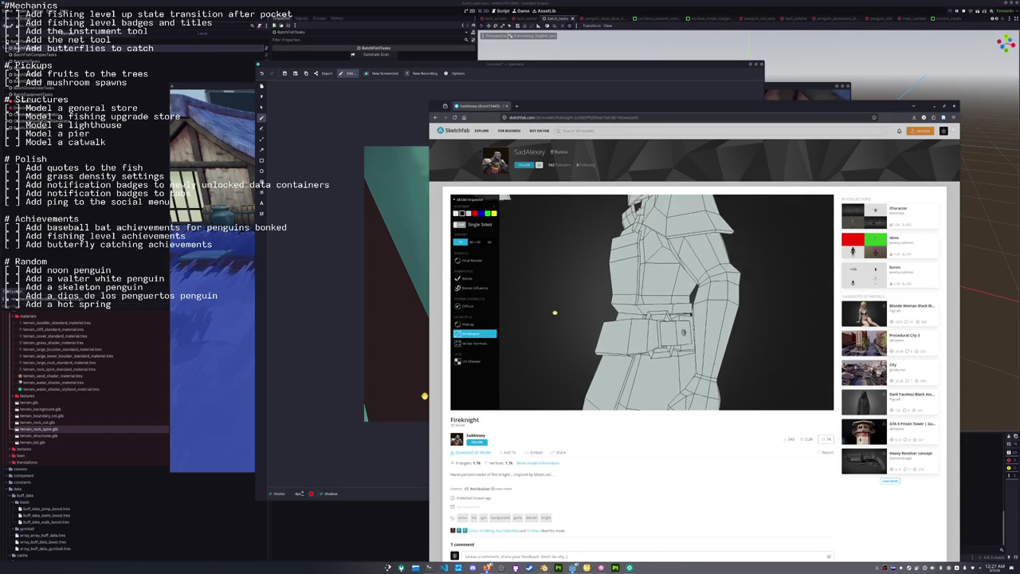
drag(557, 319, 593, 318)
mouse_move(593, 319)
mouse_down()
mouse_move(655, 322)
mouse_move(645, 263)
mouse_move(569, 291)
mouse_move(629, 302)
mouse_up()
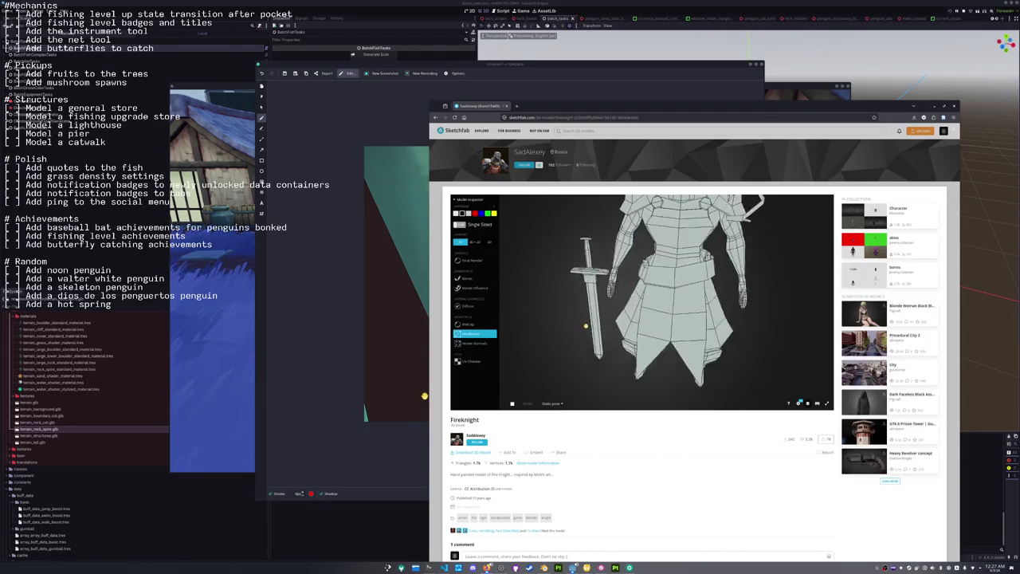
Close the browser and annotation window, screenshot the penguin holding the catfish, then return to the game.
click(956, 106)
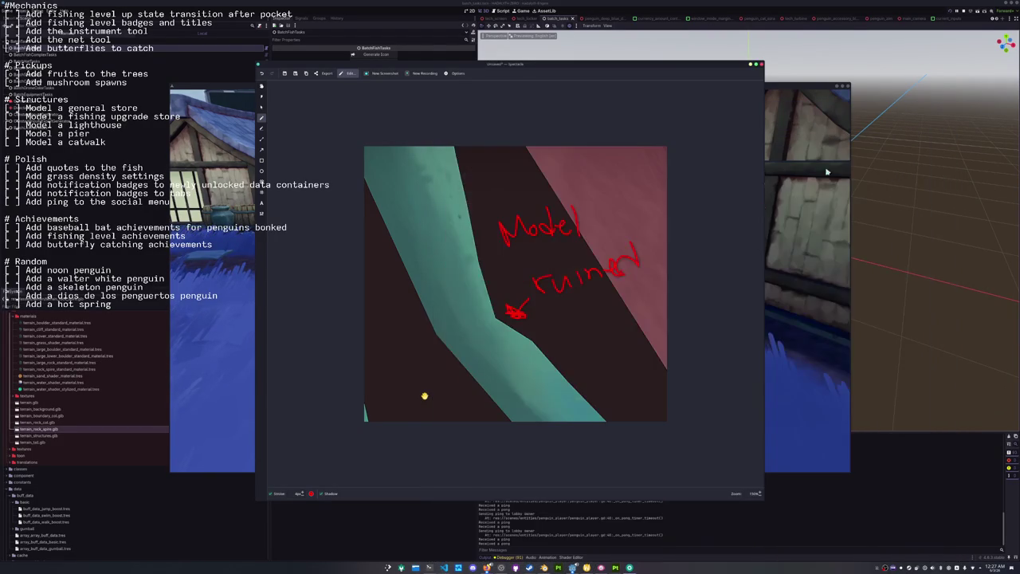
key(Escape)
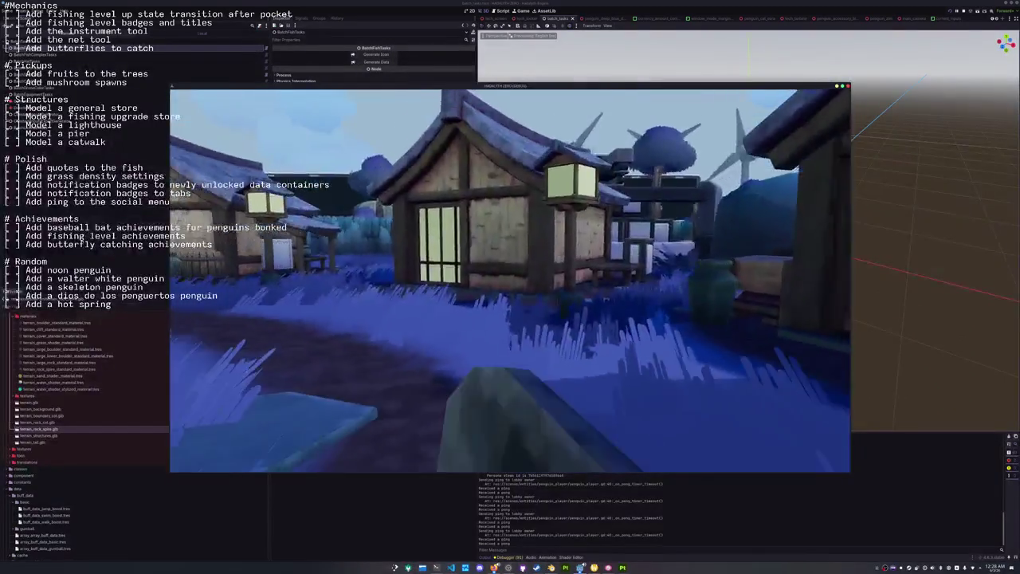
key(Print)
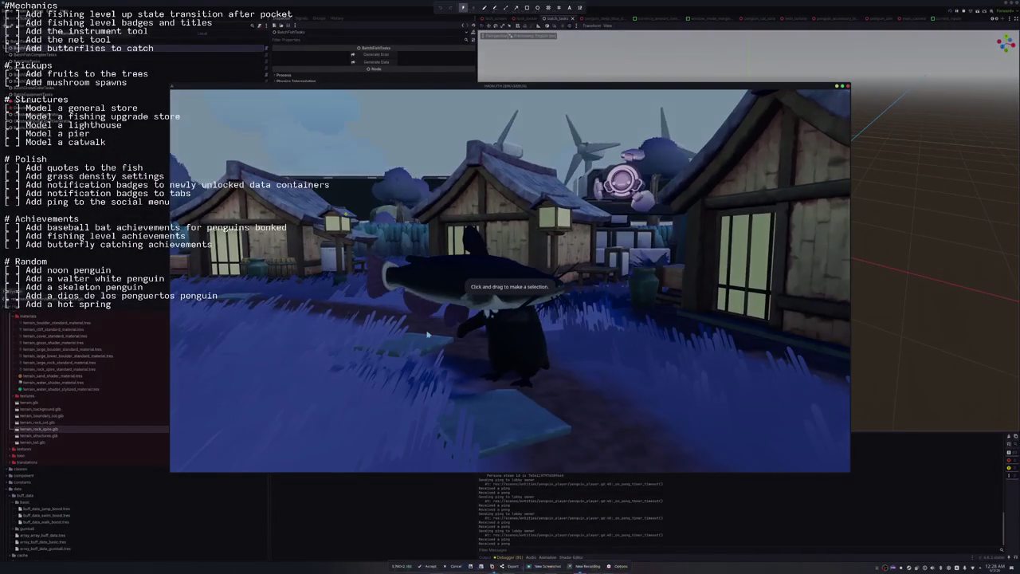
drag(344, 207, 604, 350)
key(Return)
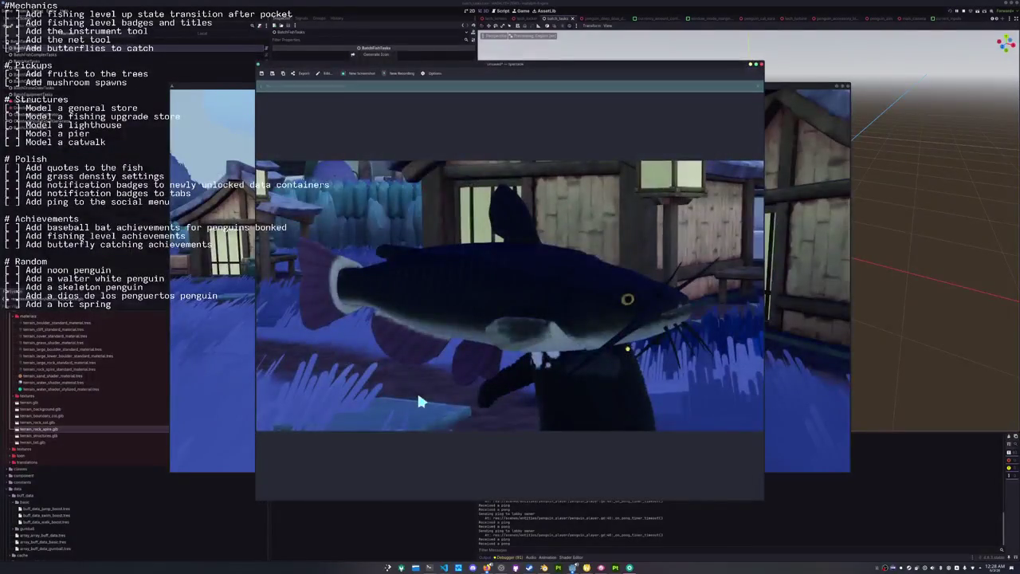
click(797, 391)
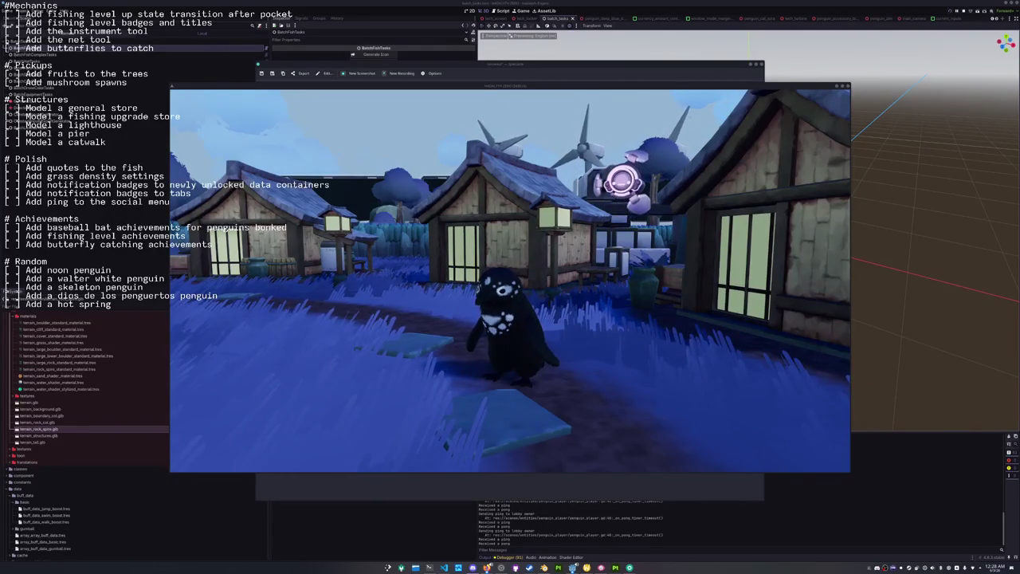
Have the penguin display the catfish, then use the jump boost item from the inventory.
click(633, 318)
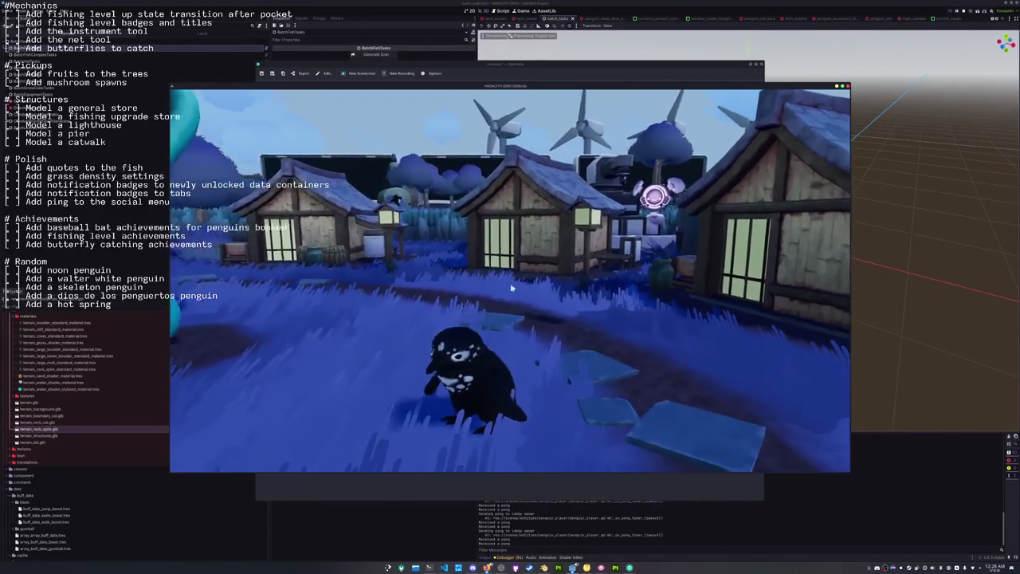
key(i)
right_click(393, 172)
click(404, 182)
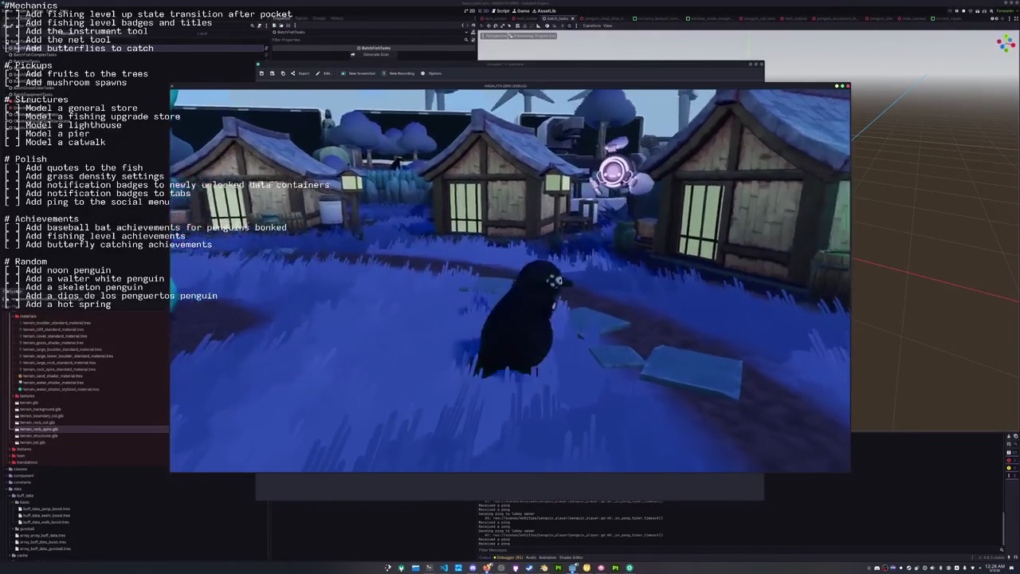
key(w)
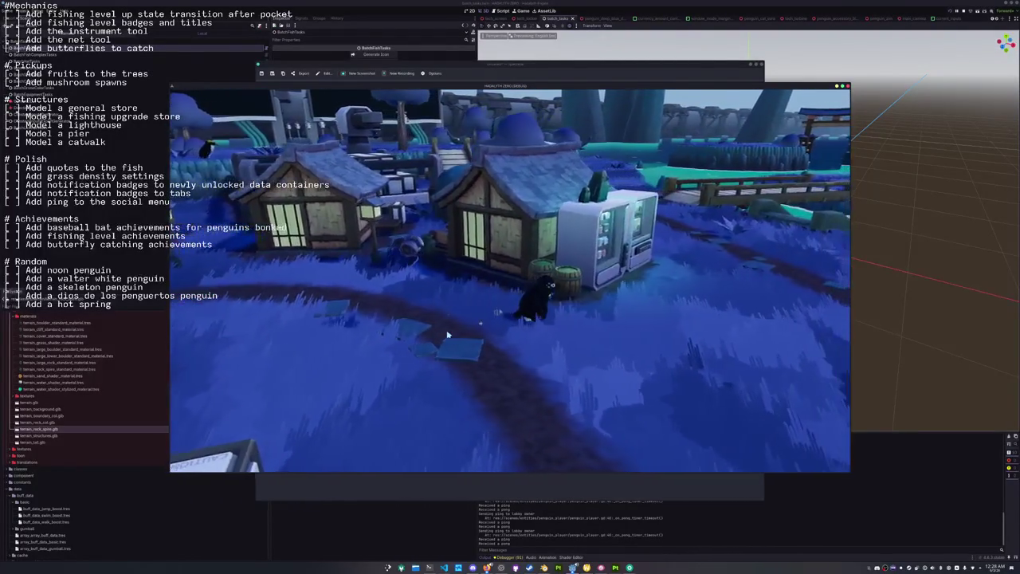
key(i)
double_click(437, 143)
key(w)
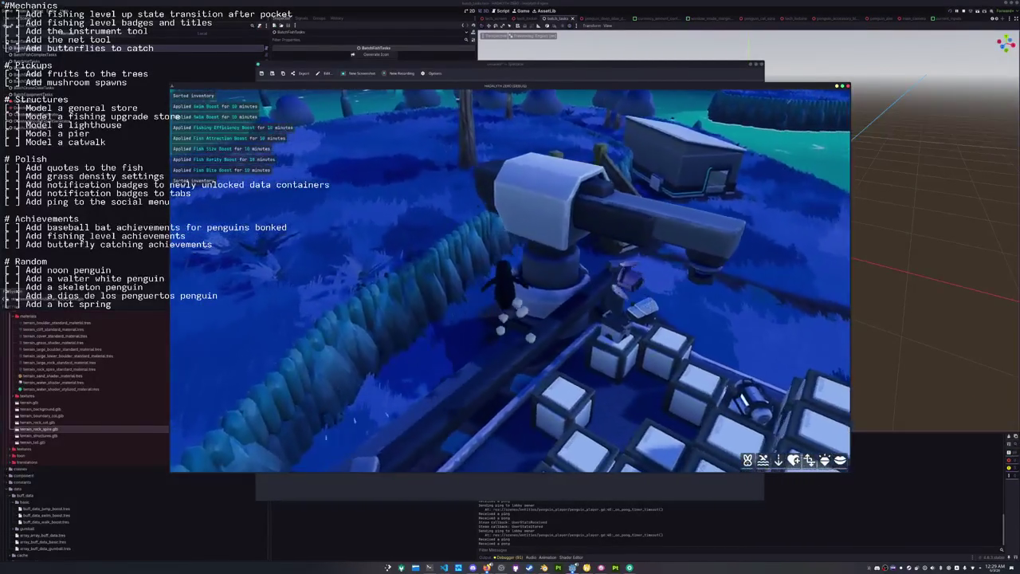
Walk the penguin down the stairs toward the village and drop the Devils Hole Pupfish.
key(w)
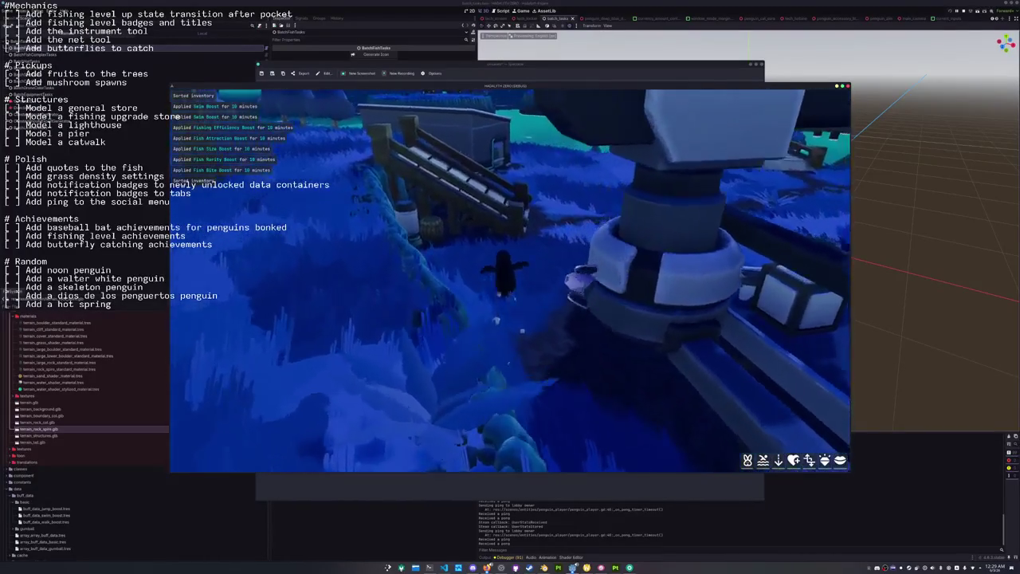
key(w)
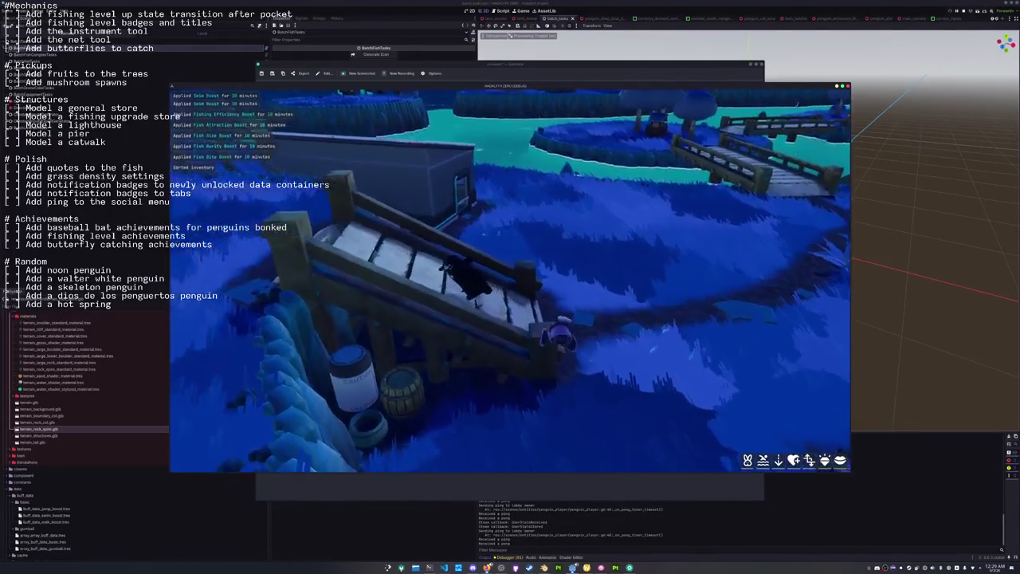
key(w)
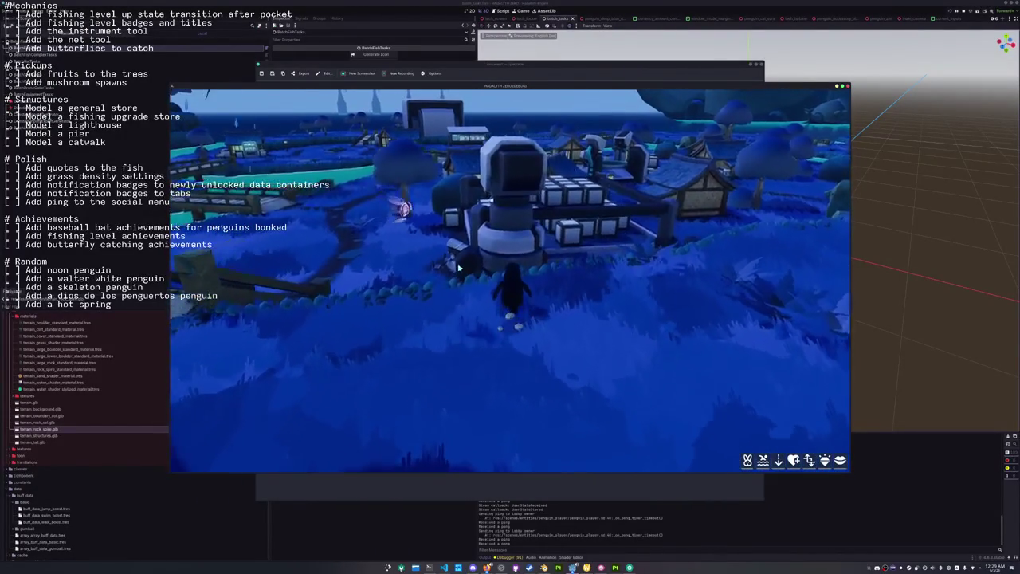
key(Tab)
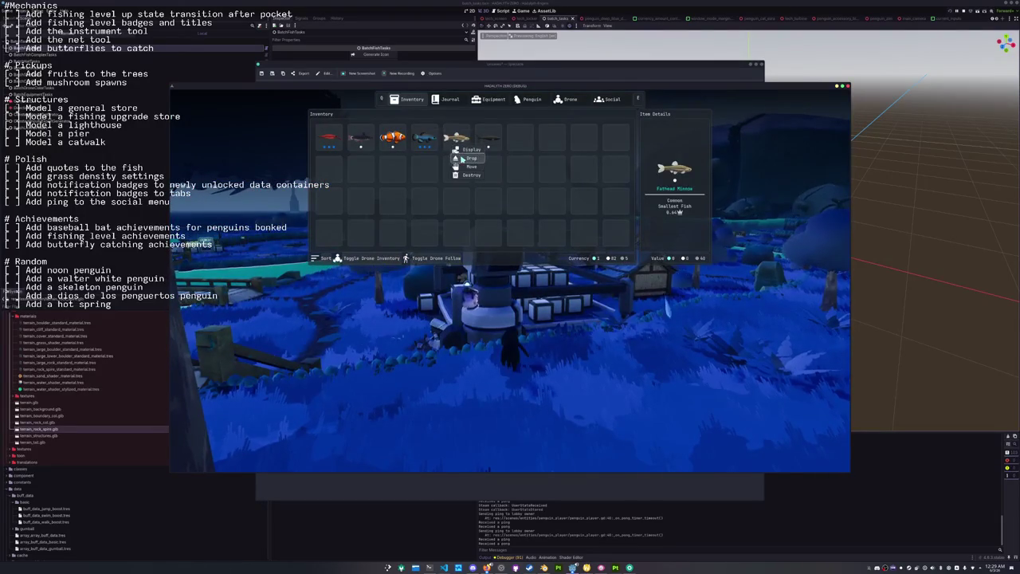
click(431, 160)
key(Tab)
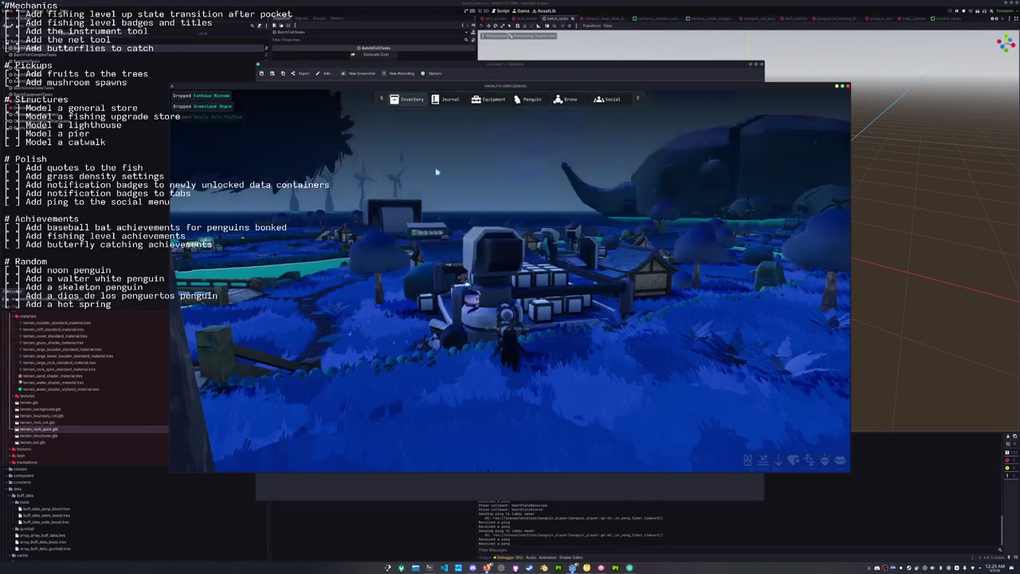
Jump the penguin onto the tech depot cannon, then stop the game with F8.
key(w)
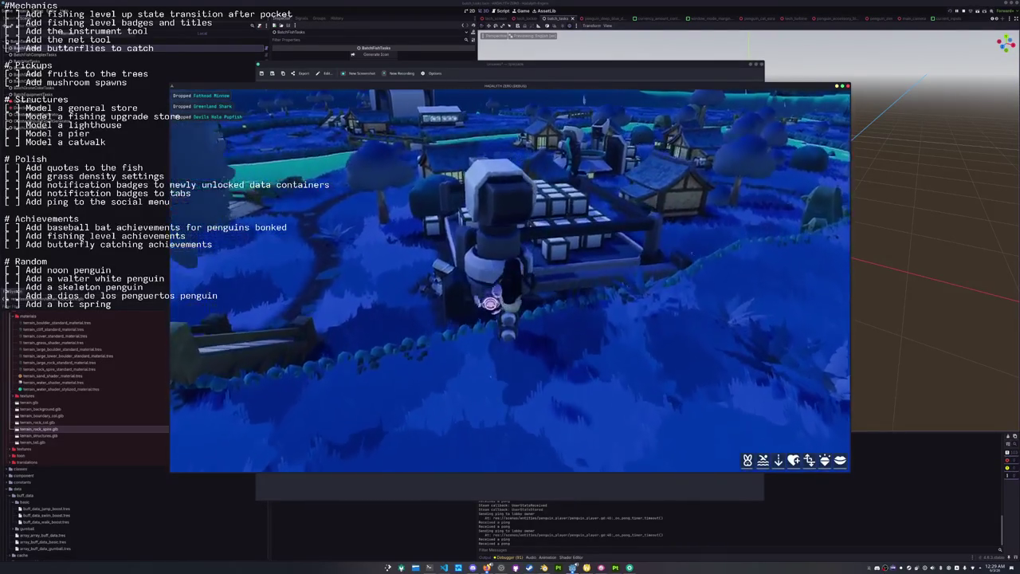
key(w)
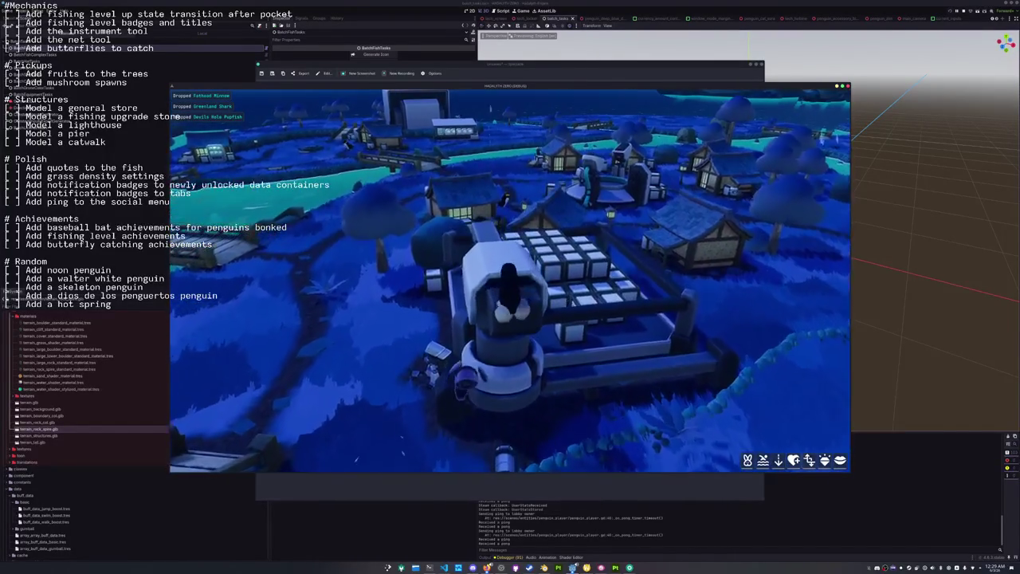
key(space)
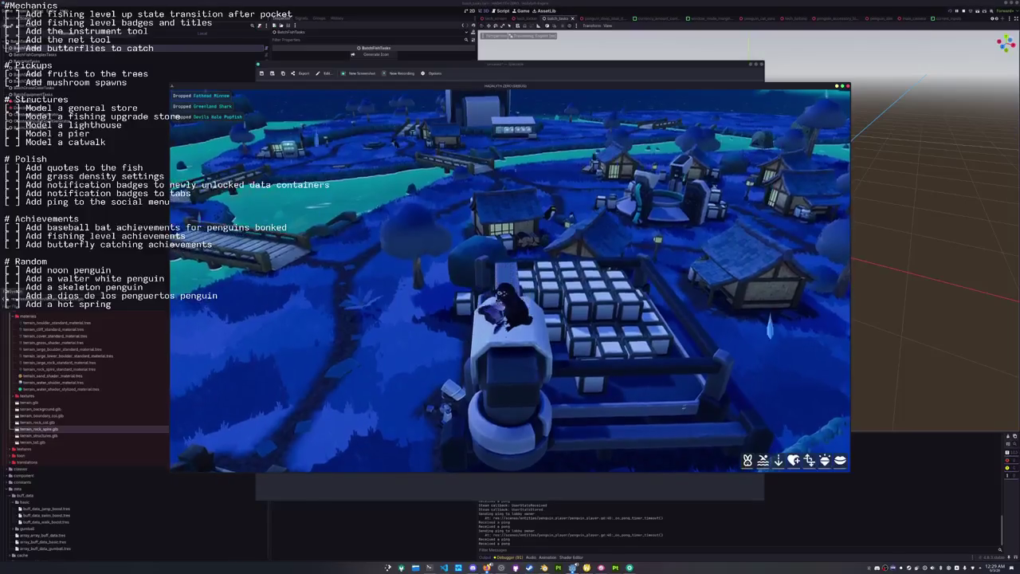
key(w)
key(w)
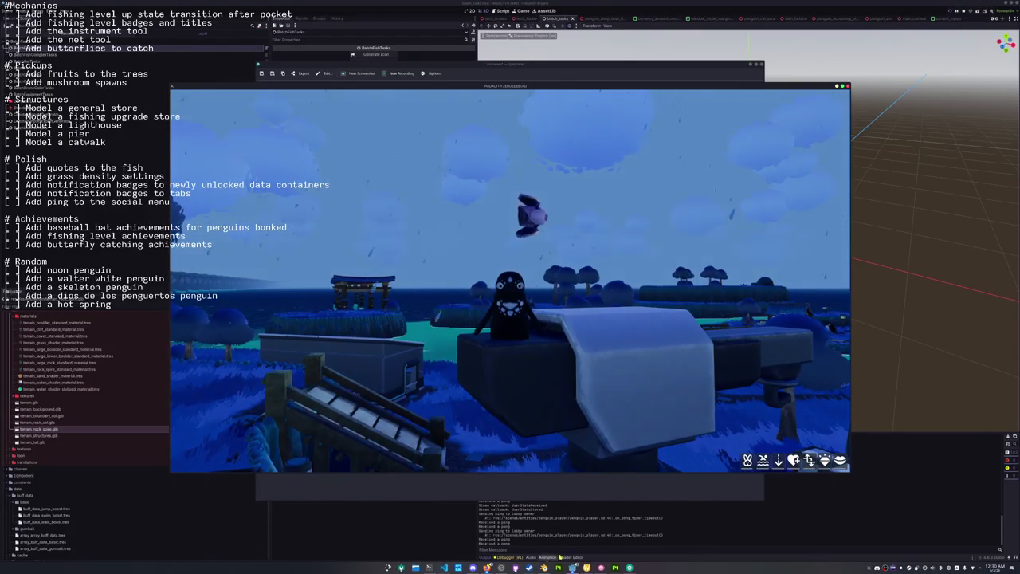
key(F8)
Quick-open the tech_depot scene and select the tower's collision shape.
key(alt+shift+o)
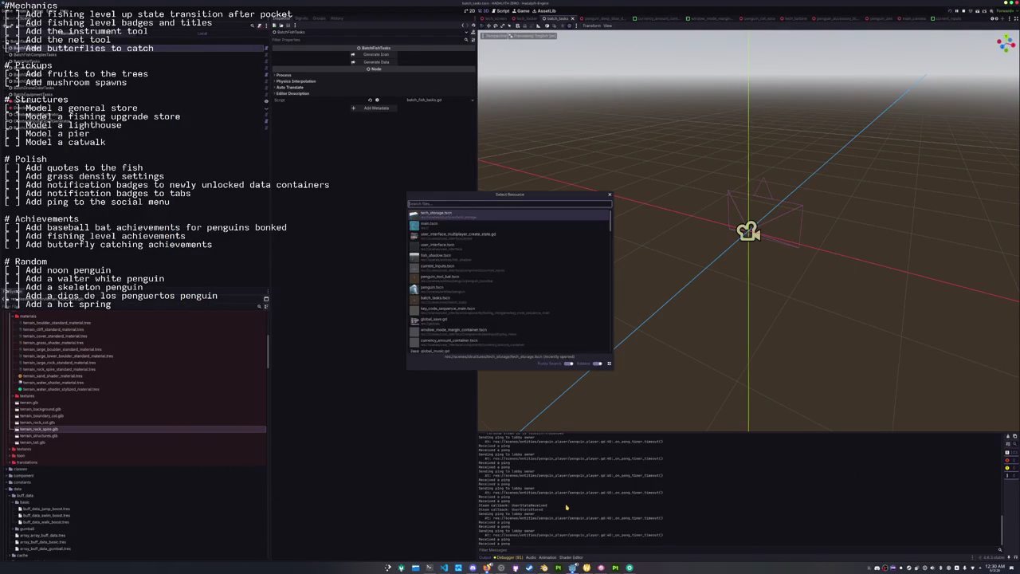
text(tech_depot)
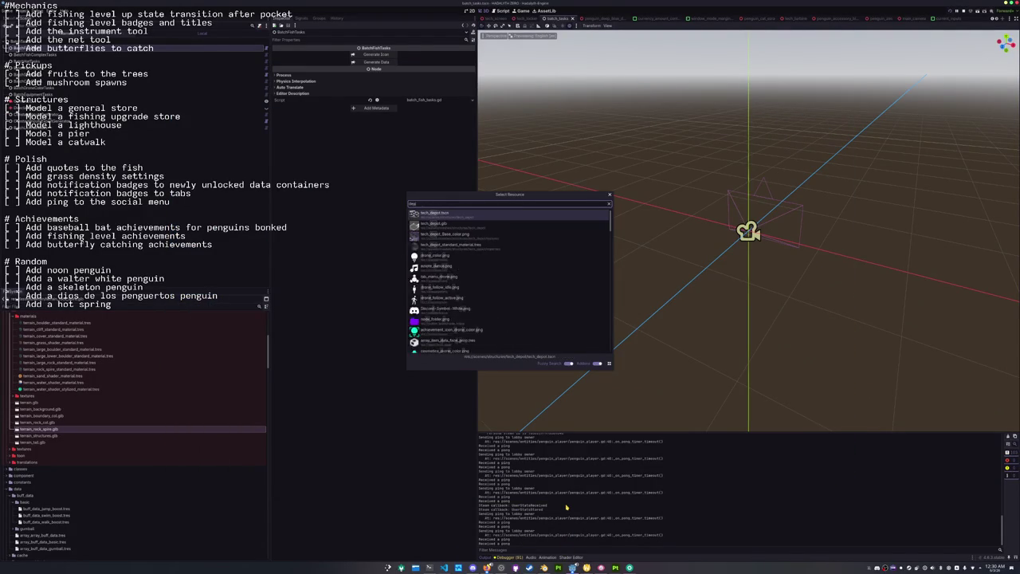
key(Return)
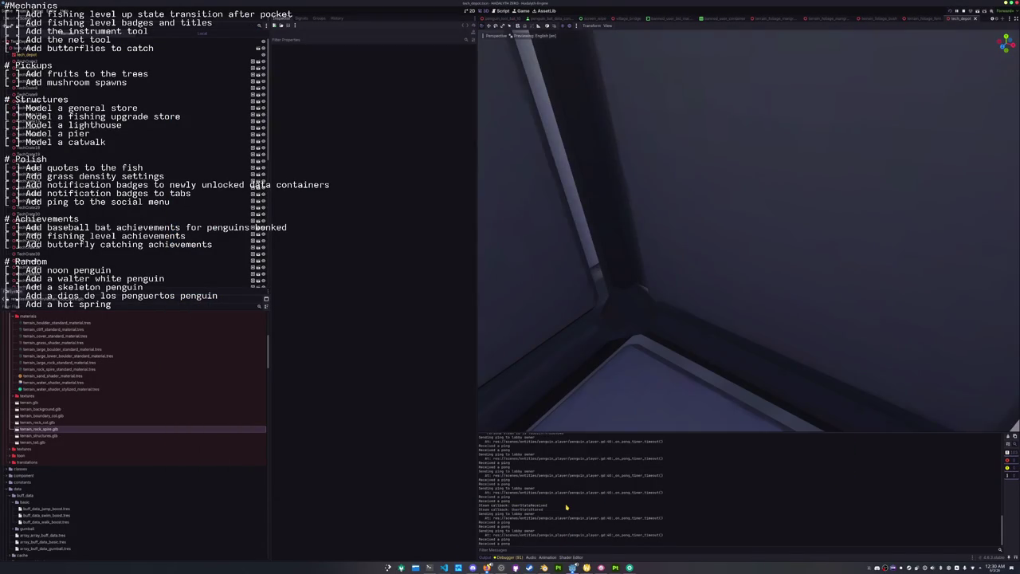
scroll(688, 346, down, 10)
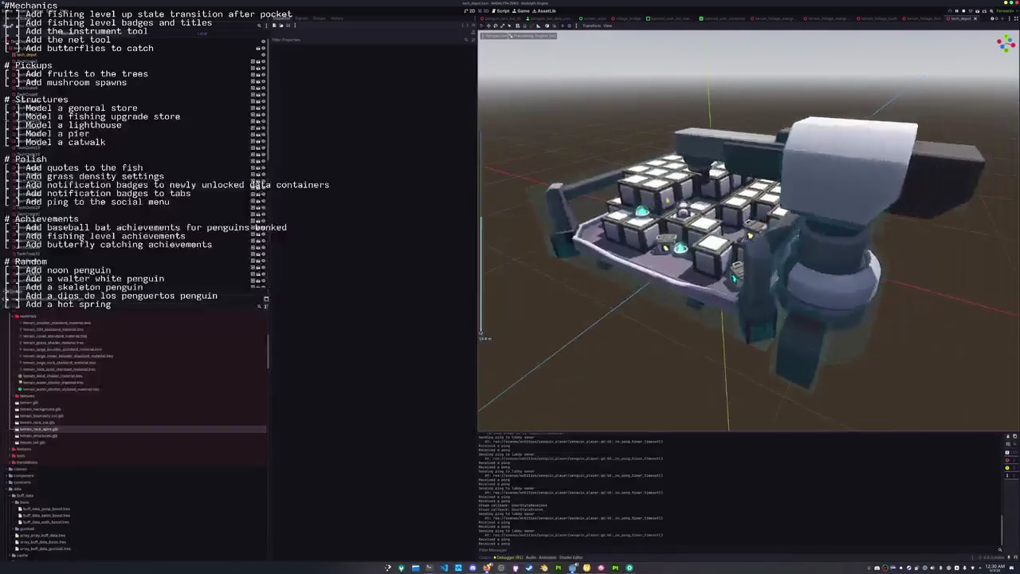
mouse_move(733, 278)
middle_down()
mouse_move(837, 215)
mouse_move(797, 239)
middle_up()
click(838, 213)
Select the cannon barrel's collision box, frame it in front view, and shrink it from the left.
click(159, 261)
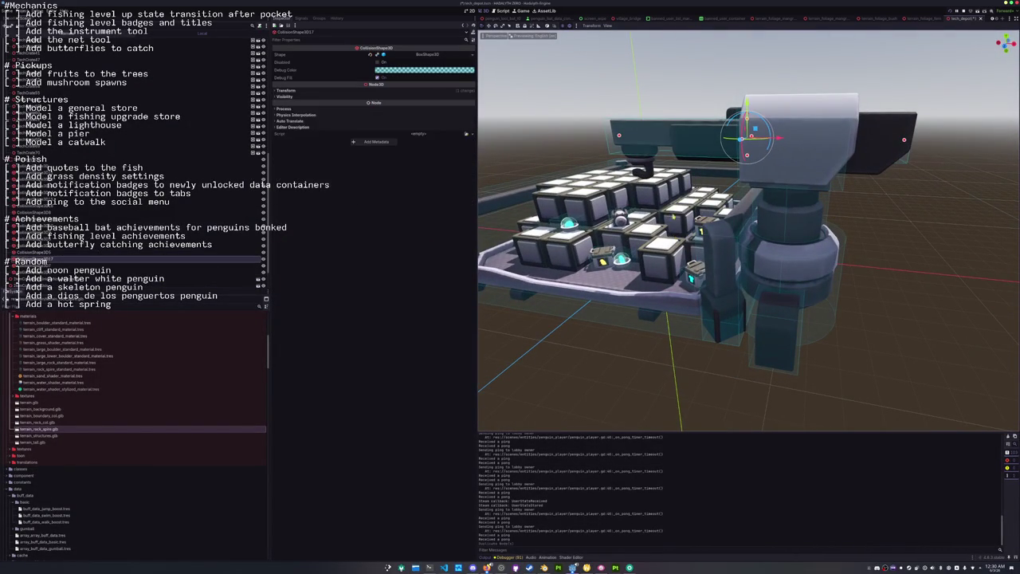
key(KP_3)
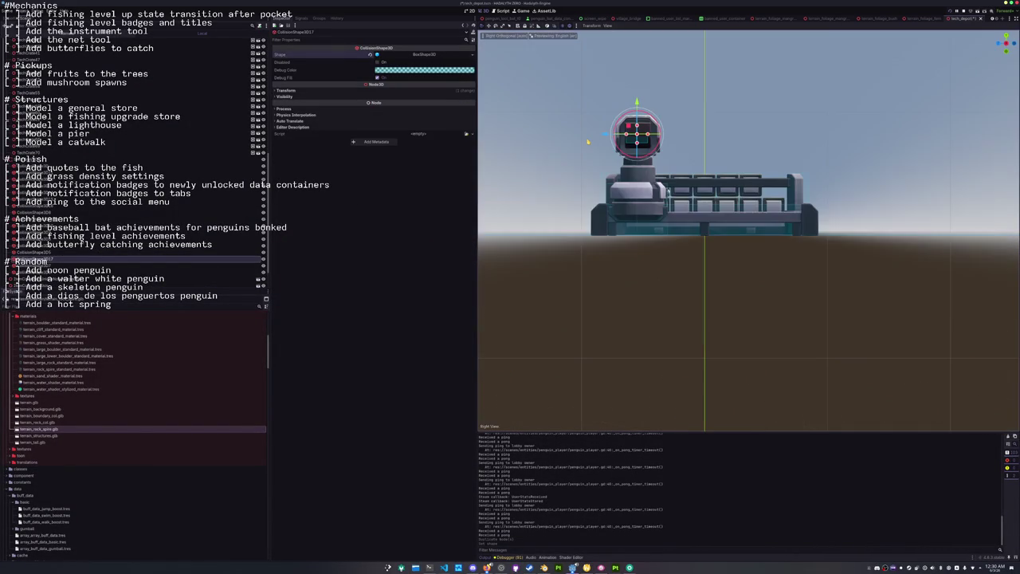
key(KP_1)
key(f)
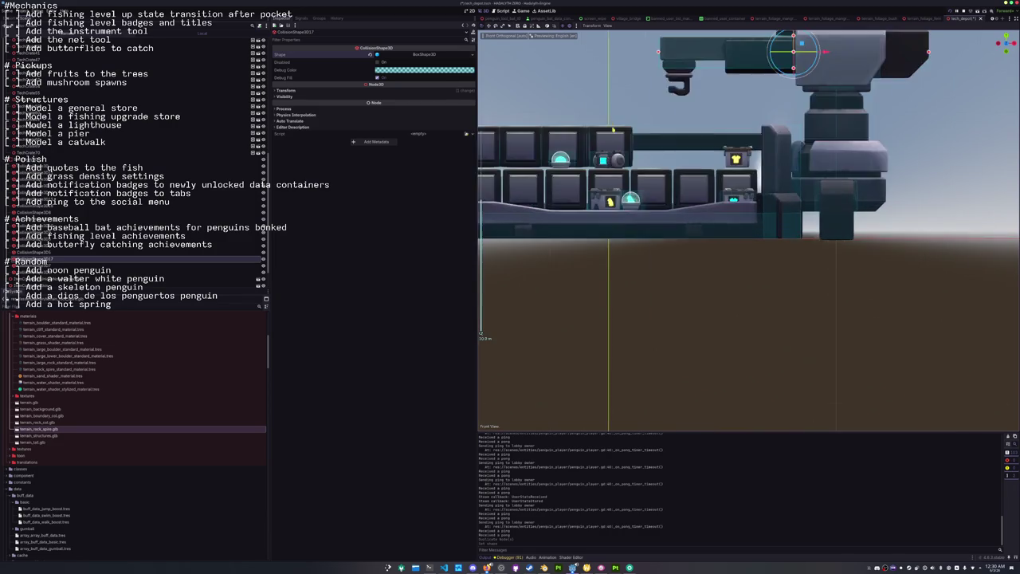
drag(585, 241, 814, 253)
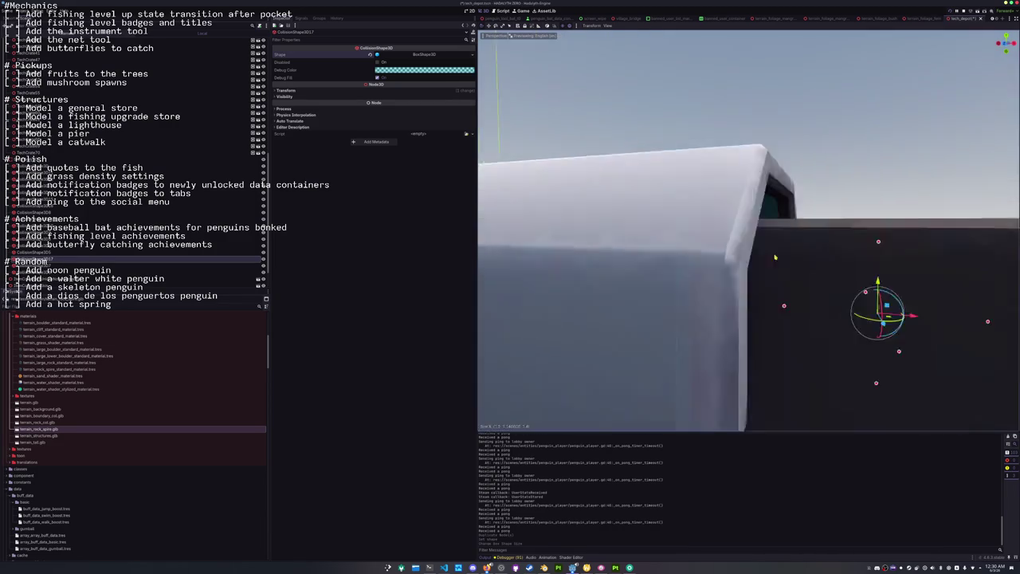
middle_drag(815, 253, 717, 263)
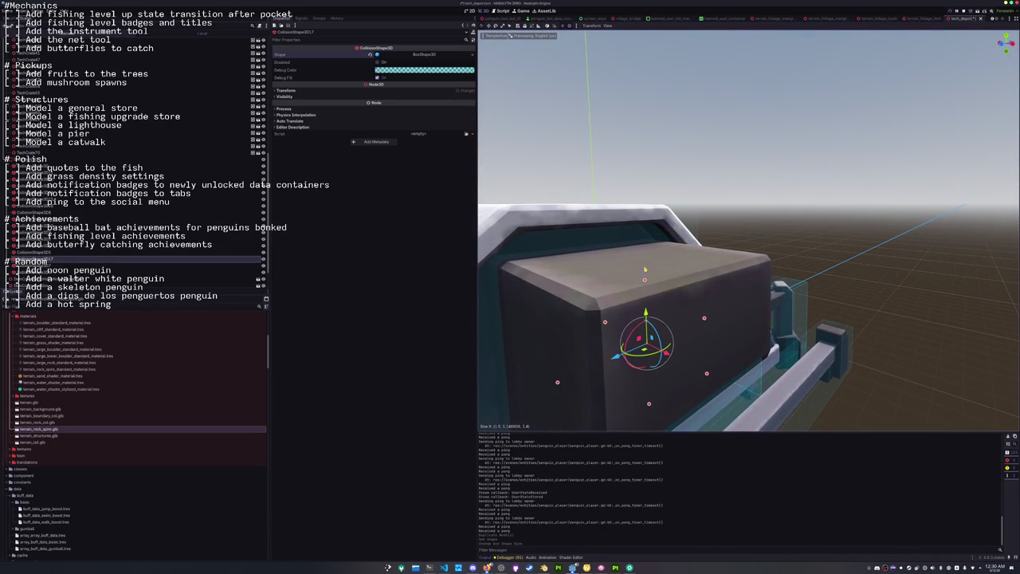
click(645, 280)
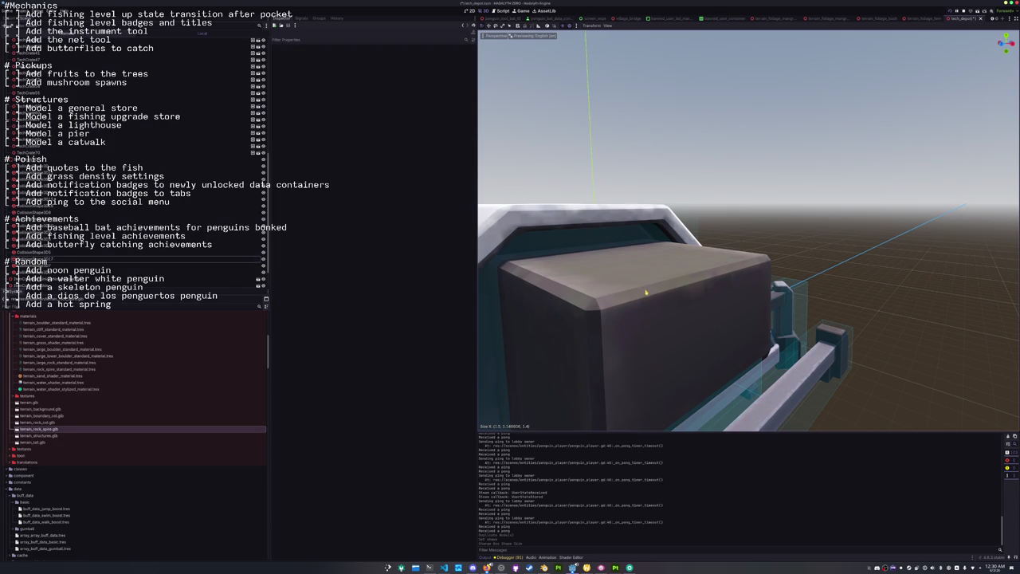
click(513, 283)
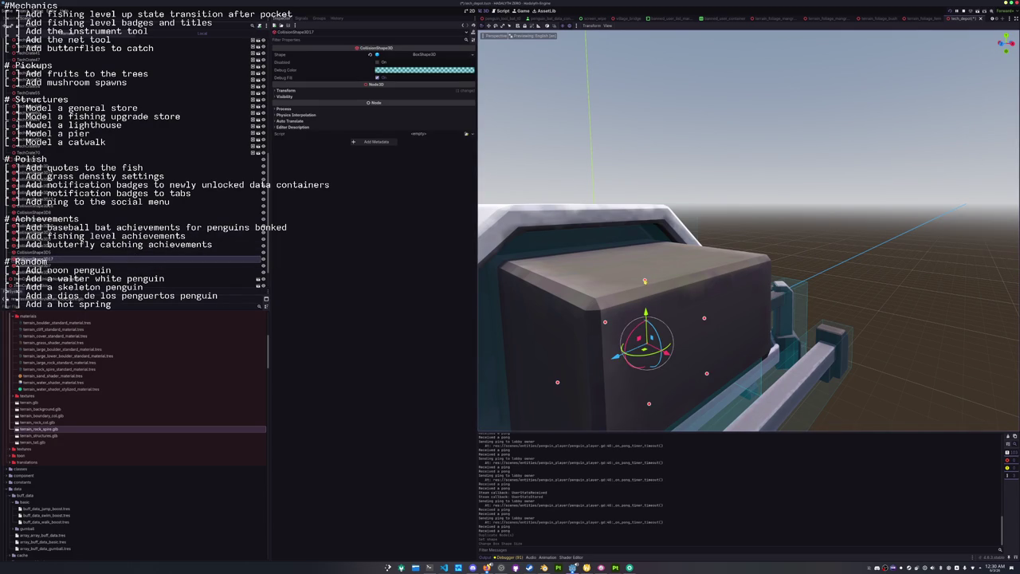
Resize the barrel's box to depth about 1.59, height 1.69 and width about 1.22.
drag(645, 280, 647, 259)
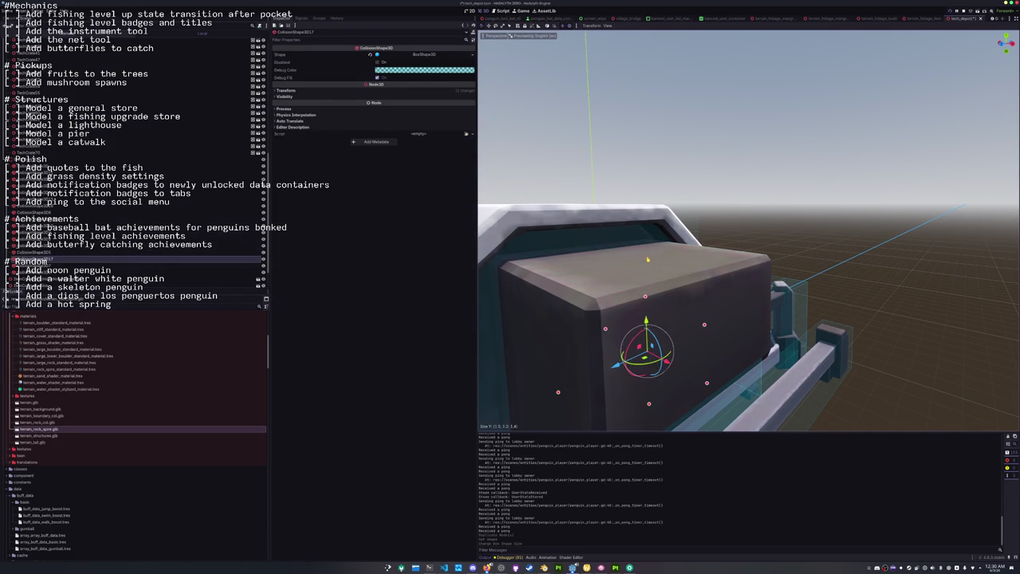
mouse_move(647, 259)
middle_down()
mouse_move(673, 254)
mouse_move(604, 305)
mouse_move(600, 294)
middle_up()
drag(602, 293, 592, 294)
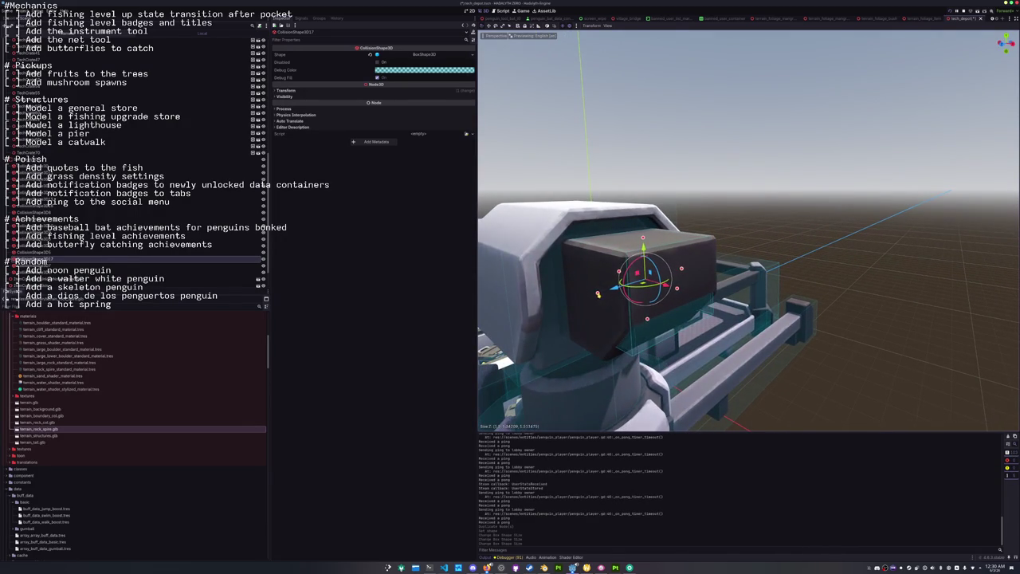
mouse_move(591, 294)
middle_down()
mouse_move(617, 302)
mouse_move(620, 290)
middle_up()
middle_drag(706, 321, 712, 249)
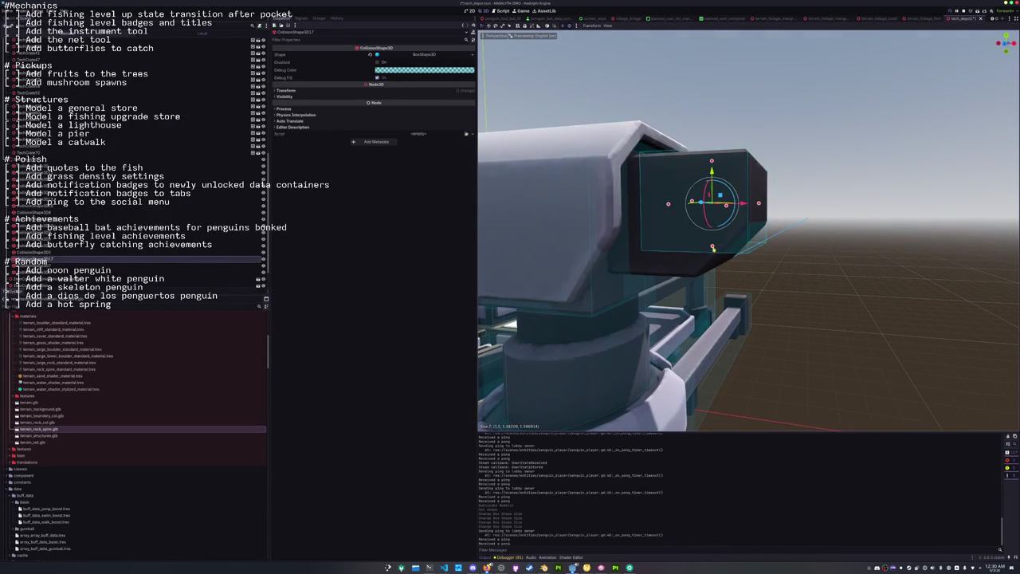
drag(712, 249, 711, 270)
middle_drag(711, 269, 713, 275)
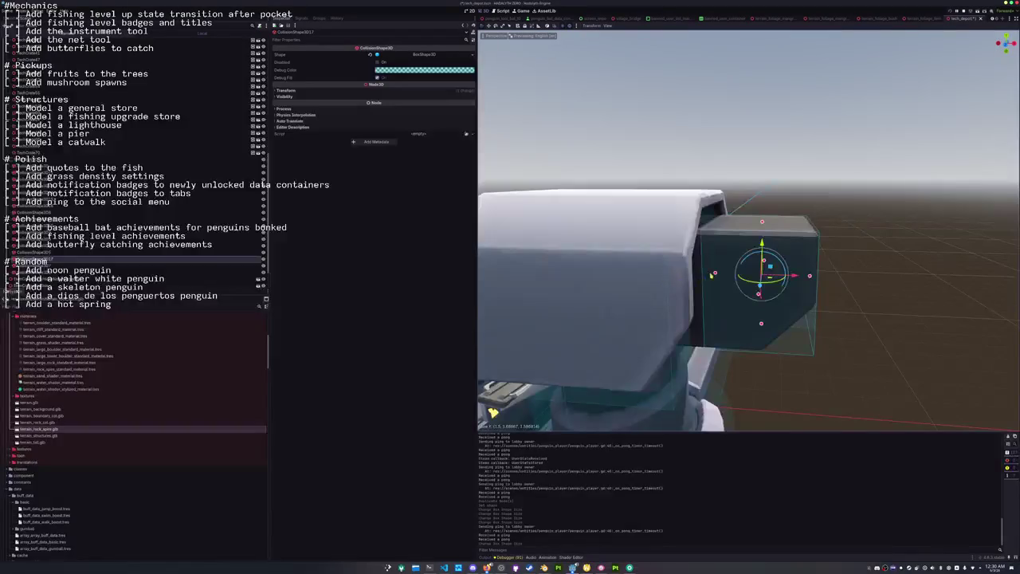
drag(713, 275, 693, 281)
Select the neighbouring CollisionShape3D5, orbit to inspect it, and clear the selection.
click(32, 252)
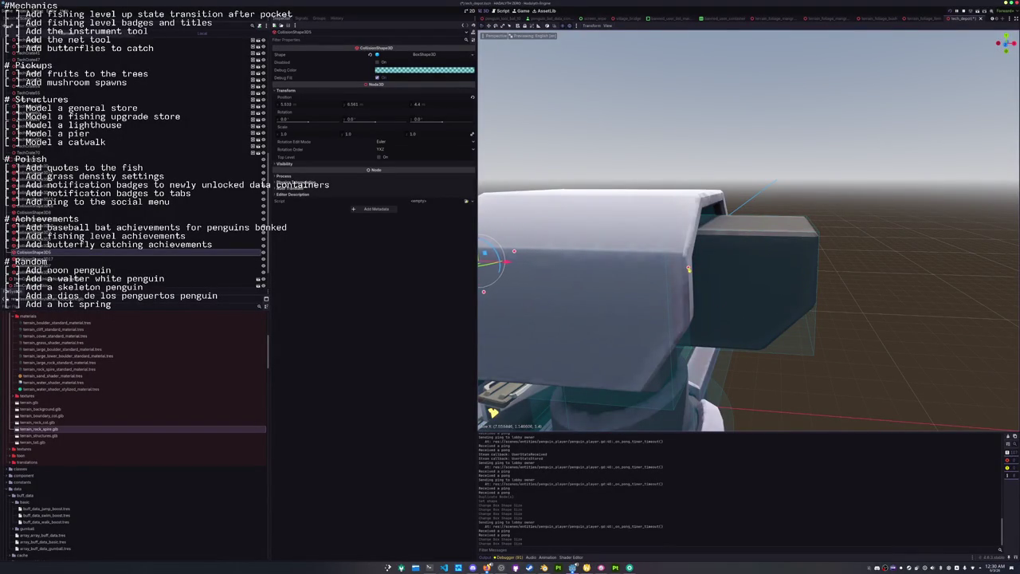
mouse_move(706, 269)
middle_down()
mouse_move(678, 290)
mouse_move(571, 303)
mouse_move(592, 318)
middle_up()
scroll(571, 303, down, 5)
click(584, 316)
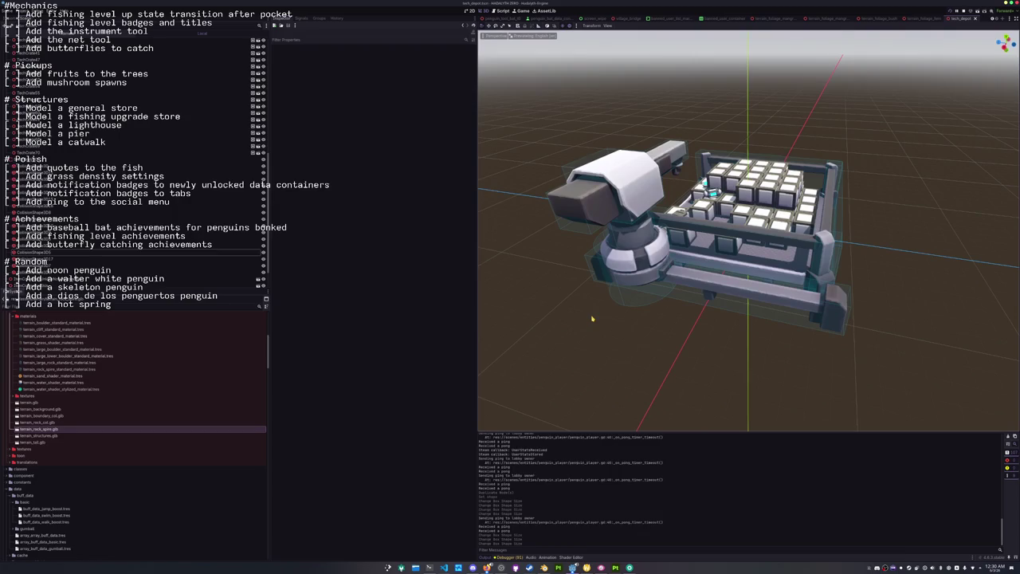
Run the project with F5 and bring the Sketchfab Wizard Lizard page forward.
key(F5)
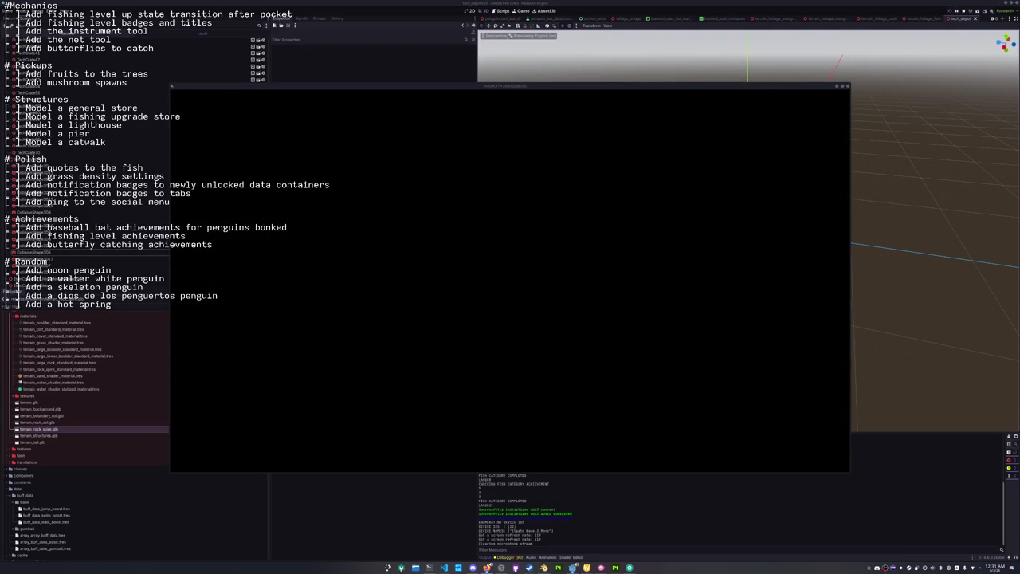
click(487, 567)
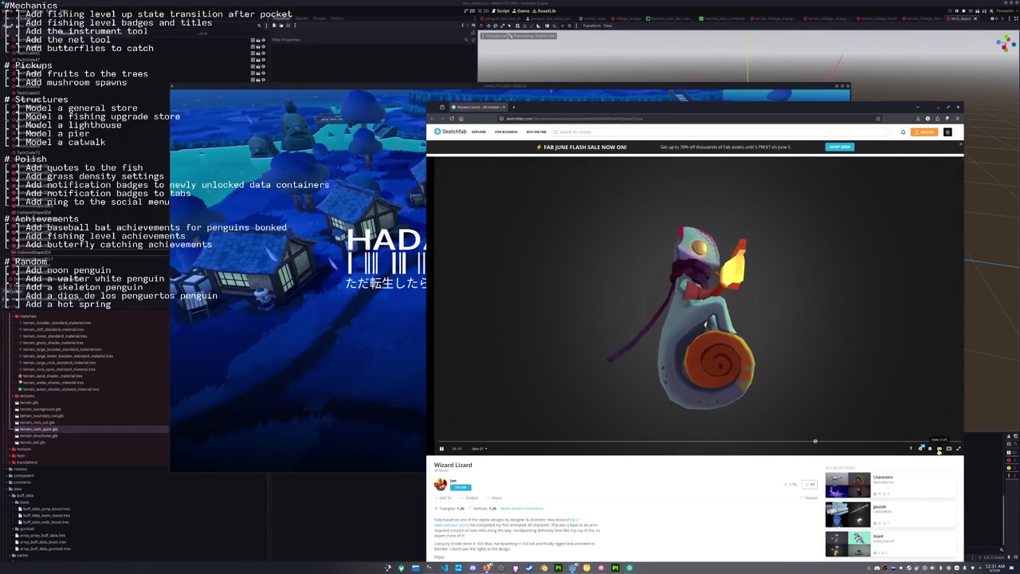
Show the Wizard Lizard as a wireframe and turn it from side to front view.
click(922, 449)
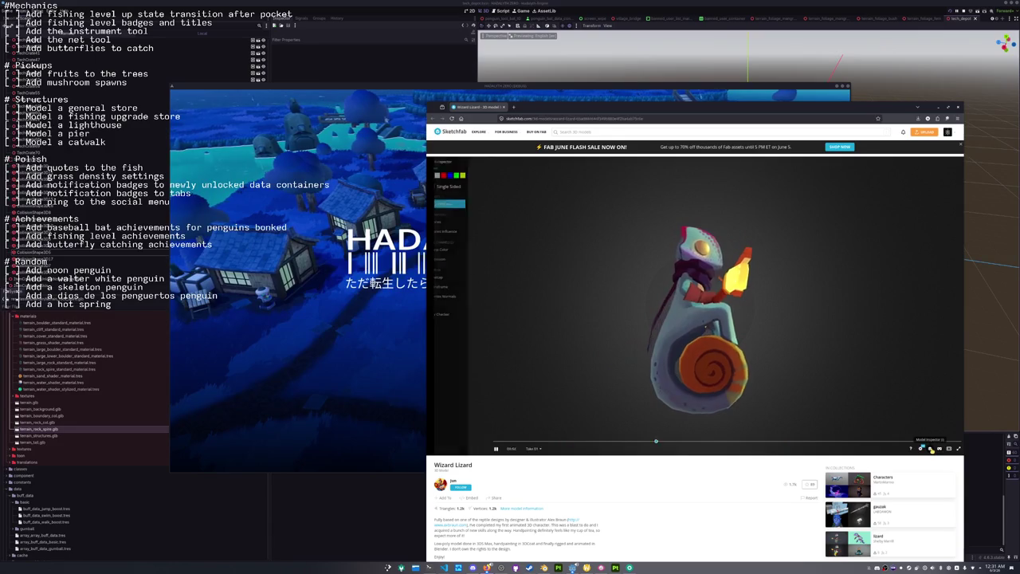
click(458, 286)
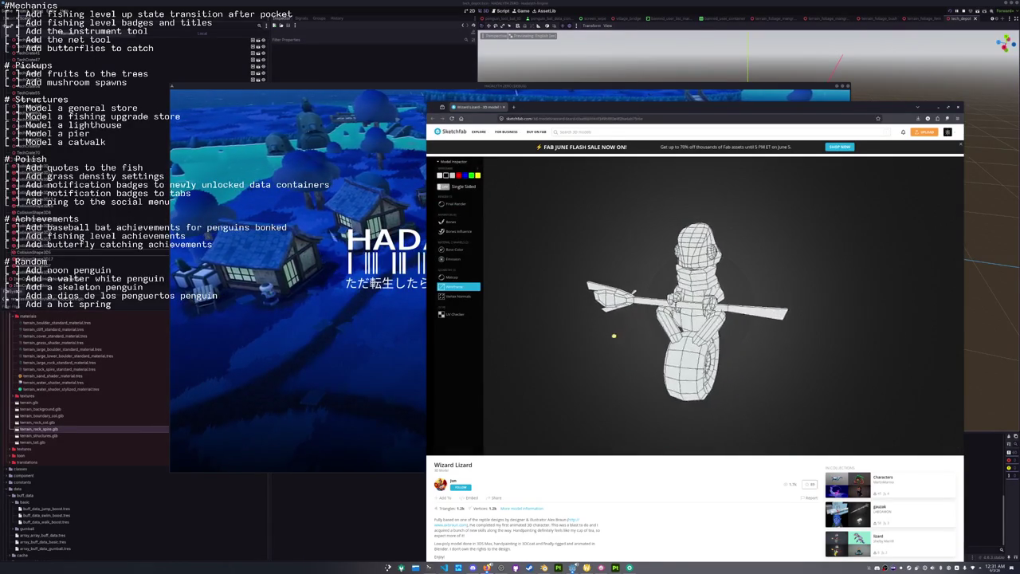
drag(611, 336, 591, 332)
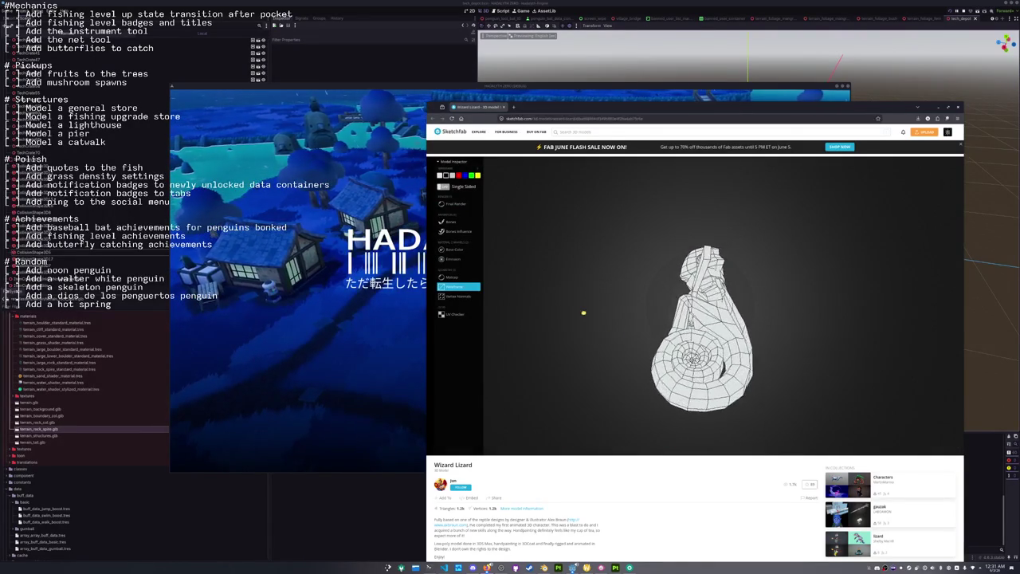
drag(585, 333, 625, 330)
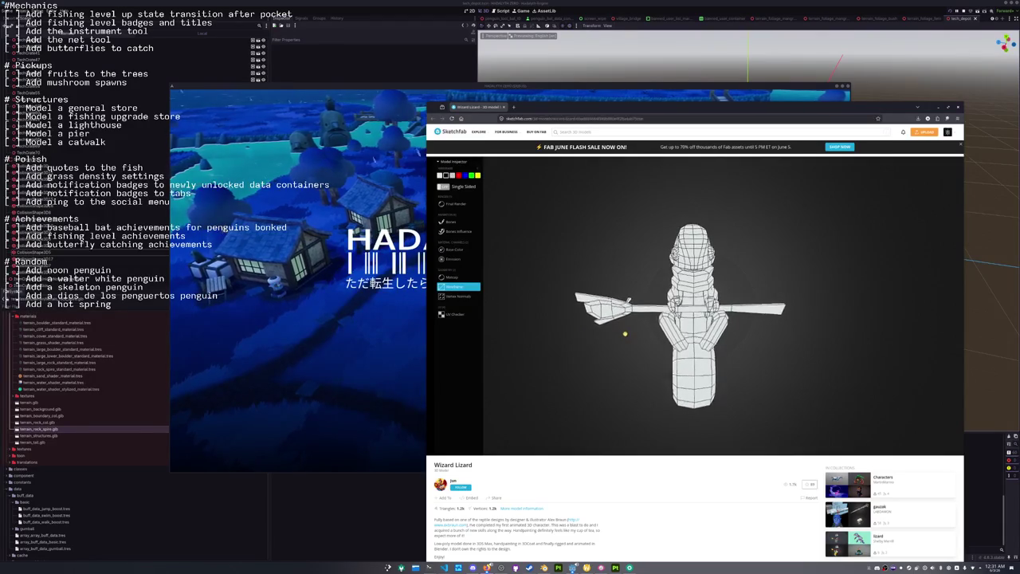
Show the model's bones, then select the word 3DCoat in the description for options.
click(461, 223)
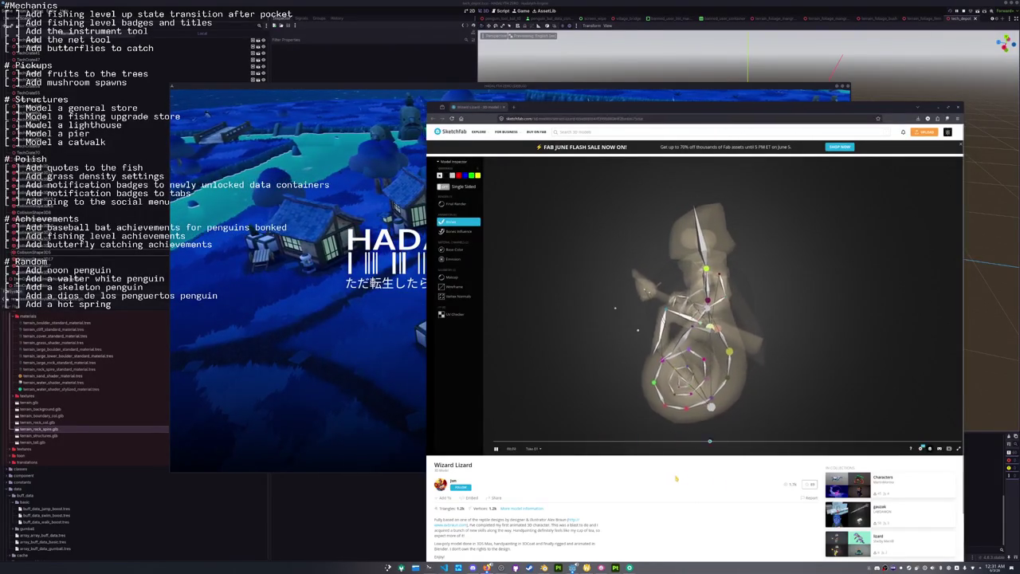
scroll(667, 479, down, 3)
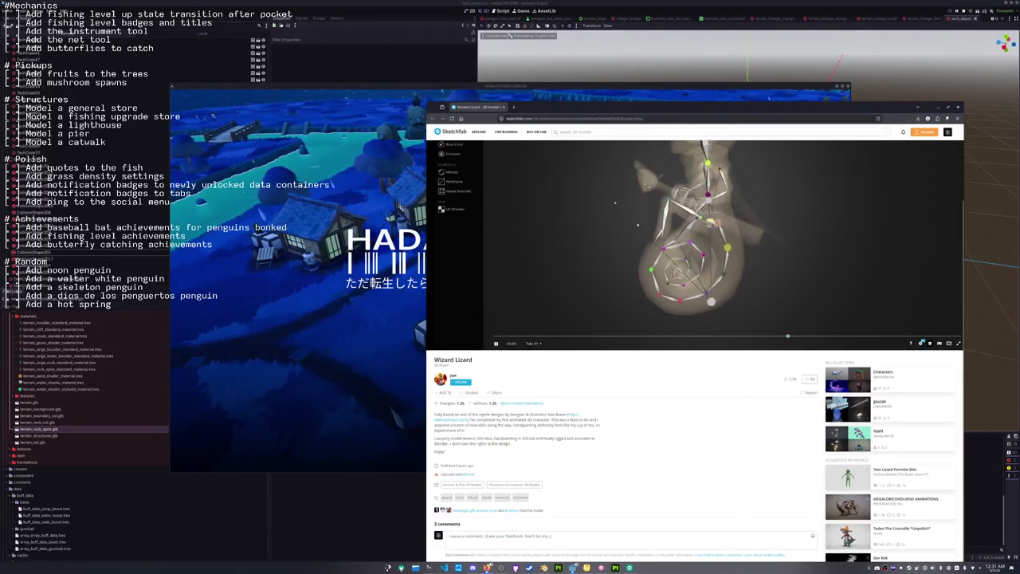
double_click(526, 439)
right_click(526, 439)
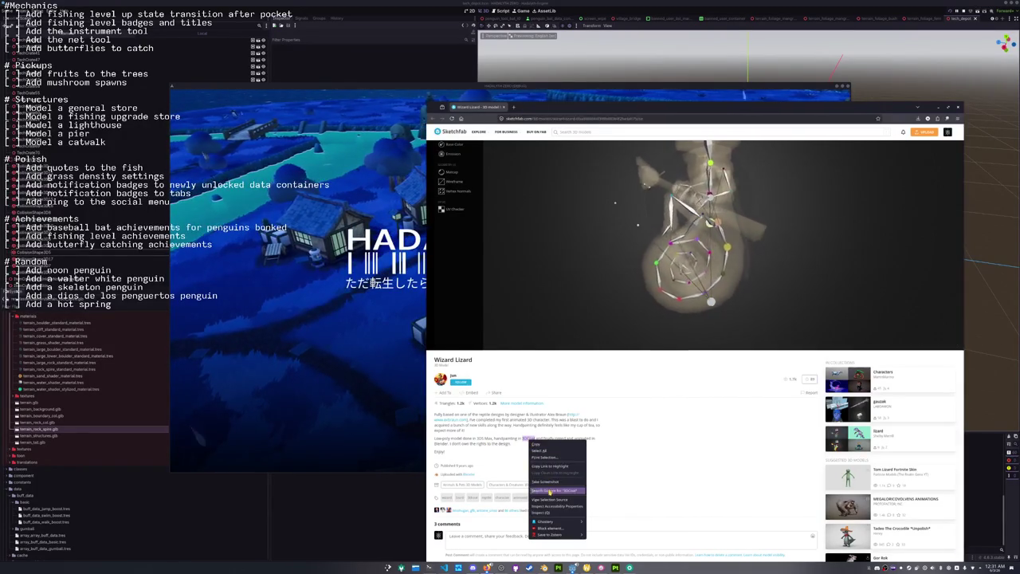
Search the web for 3DCoat, close that tab, and open the artist's Well Scene model.
click(558, 490)
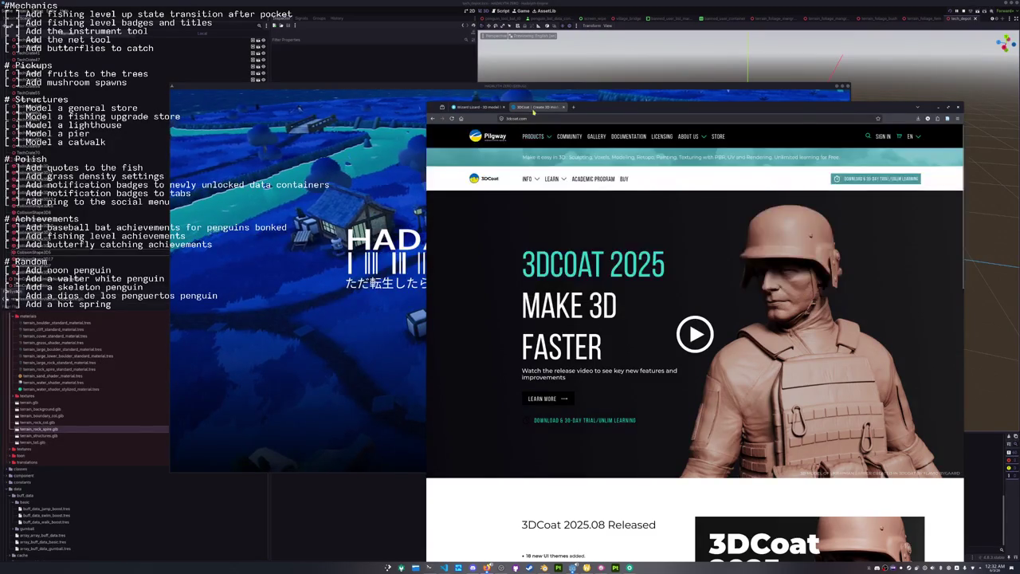
click(563, 107)
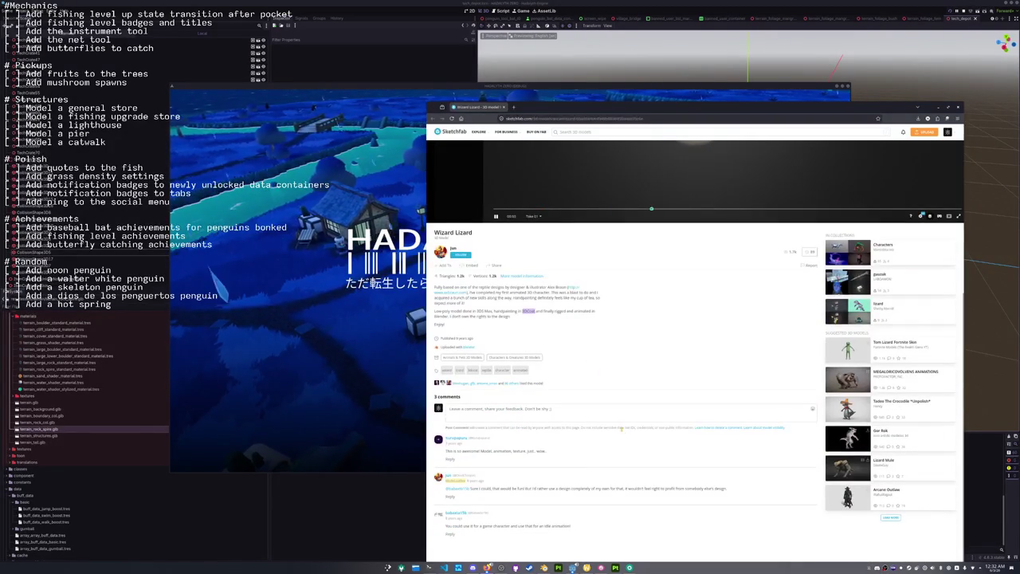
scroll(516, 359, up, 2)
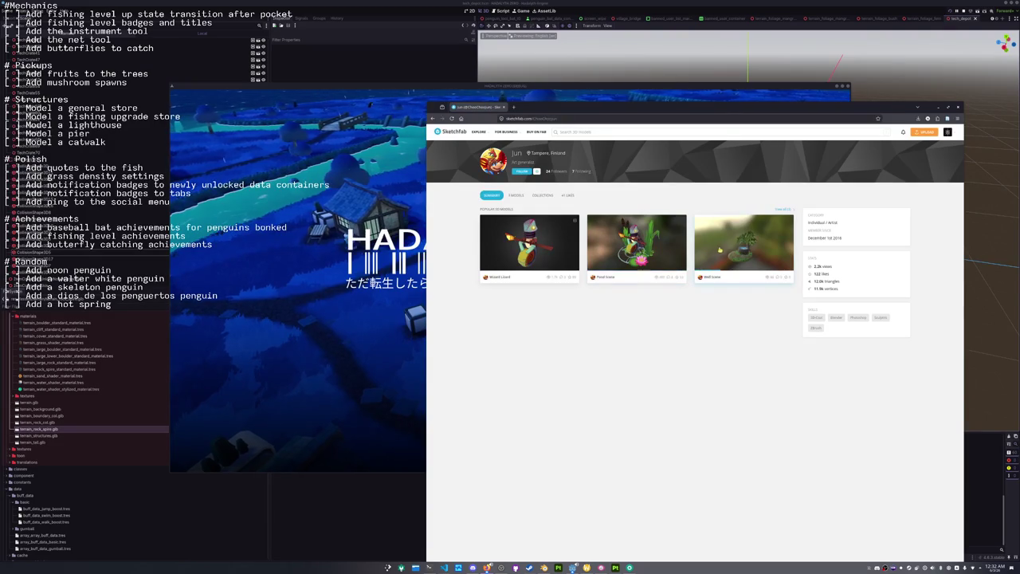
click(727, 250)
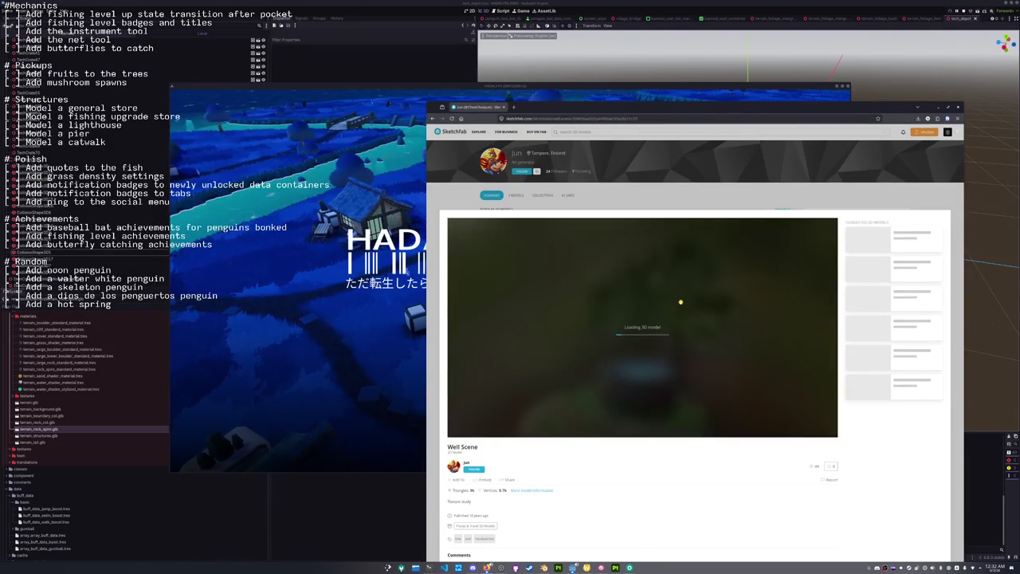